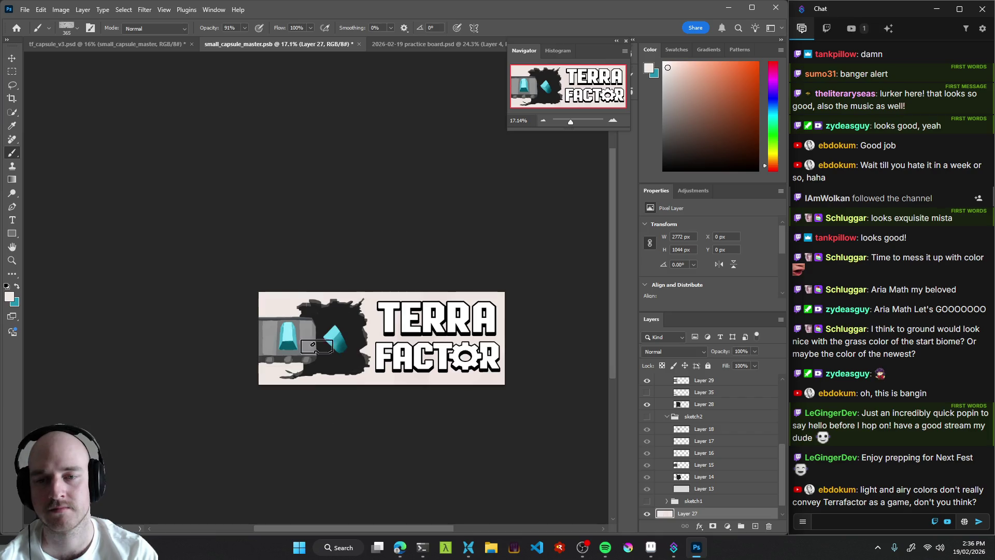
Save the small capsule master and zoom to frame the whole banner.
key("ctrl+s")
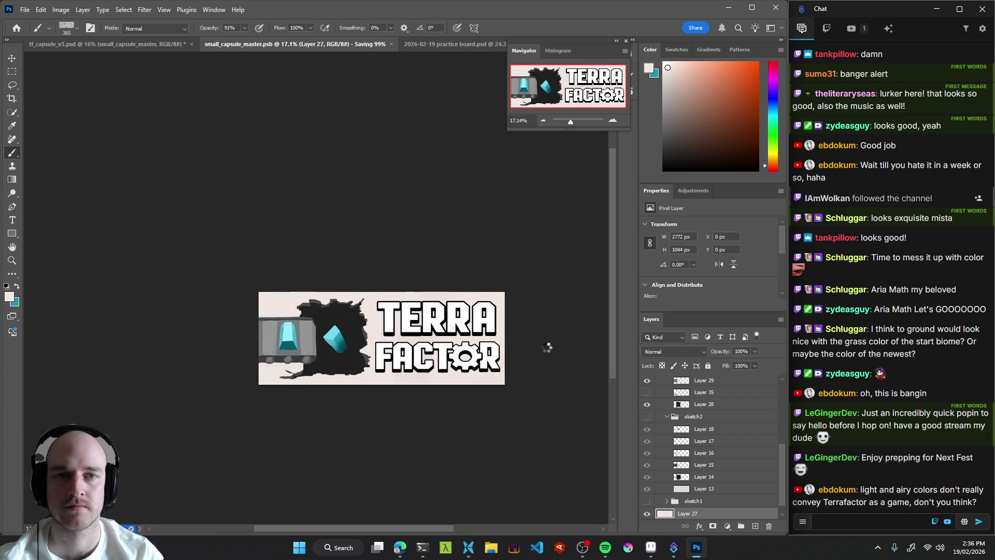
mouse_move(524, 338)
left_mouse_down()
mouse_move(459, 355)
mouse_move(468, 364)
left_mouse_up()
mouse_move(516, 338)
left_mouse_down()
mouse_move(540, 342)
mouse_move(478, 371)
mouse_move(558, 384)
left_mouse_up()
mouse_move(482, 371)
left_mouse_down()
mouse_move(531, 375)
mouse_move(487, 385)
left_mouse_up()
Select Layer 37, the colour layer tinting the cart and crystals.
key("v")
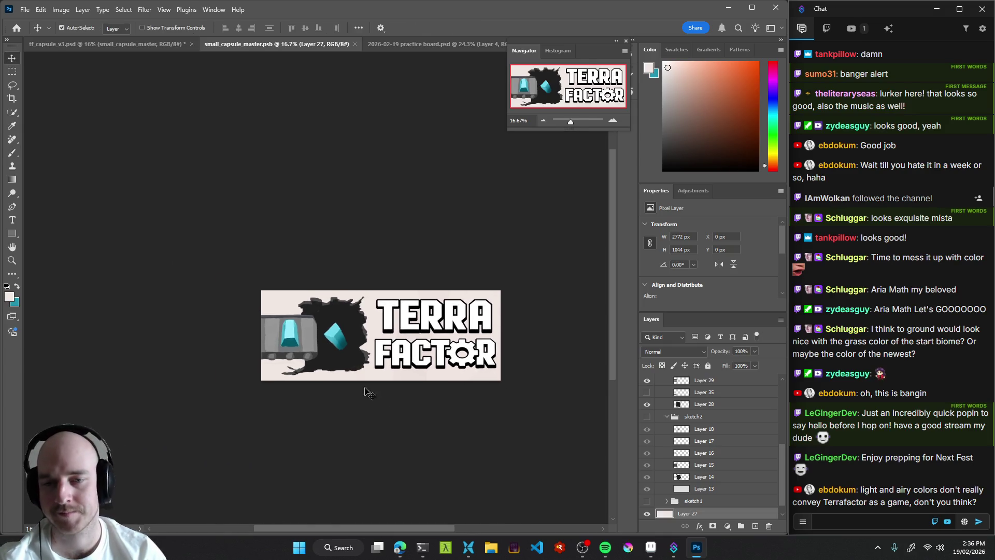
left_click(291, 339)
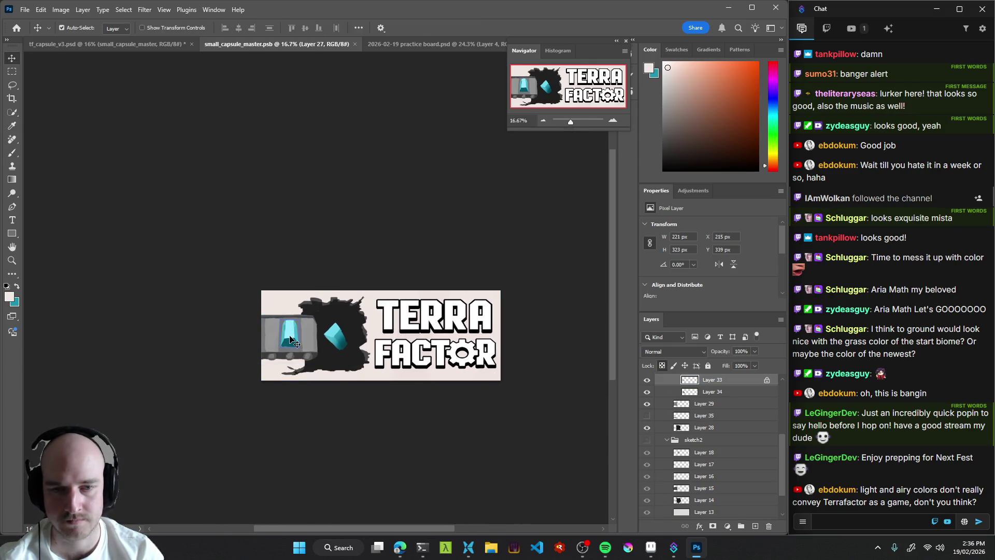
scroll(696, 418, "up", 3)
left_click(708, 417)
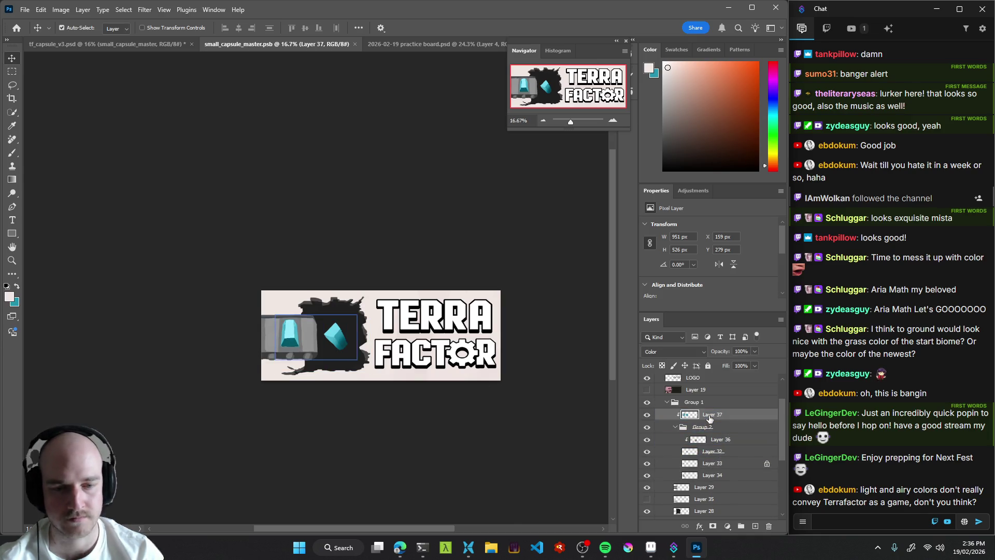
key("ctrl+u")
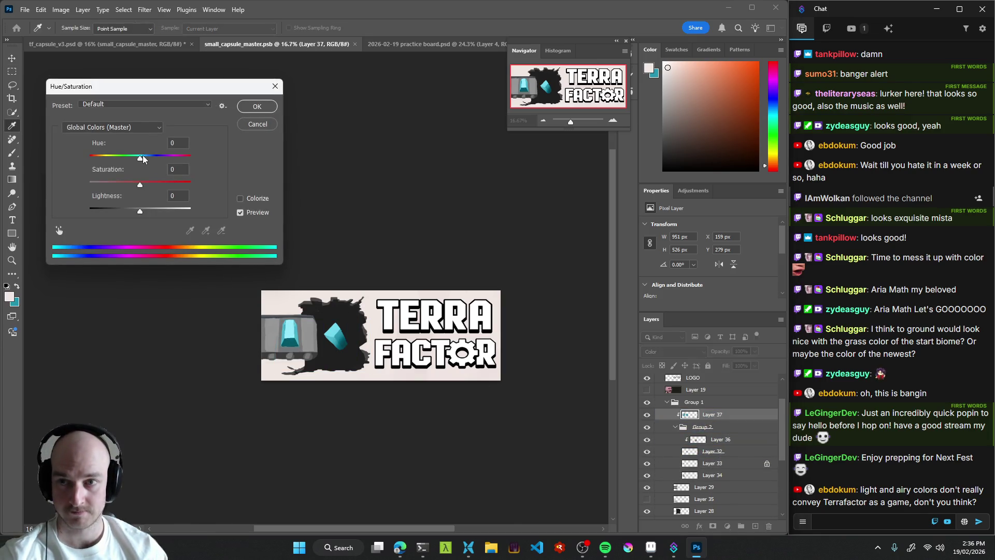
Set Layer 37 to Hue -180 and Saturation -52, making the crystals pinkish-red.
mouse_move(141, 164)
left_mouse_down()
mouse_move(155, 163)
mouse_move(81, 157)
mouse_move(203, 158)
mouse_move(86, 166)
left_mouse_up()
mouse_move(137, 186)
left_mouse_down()
mouse_move(99, 188)
mouse_move(128, 188)
mouse_move(115, 191)
left_mouse_up()
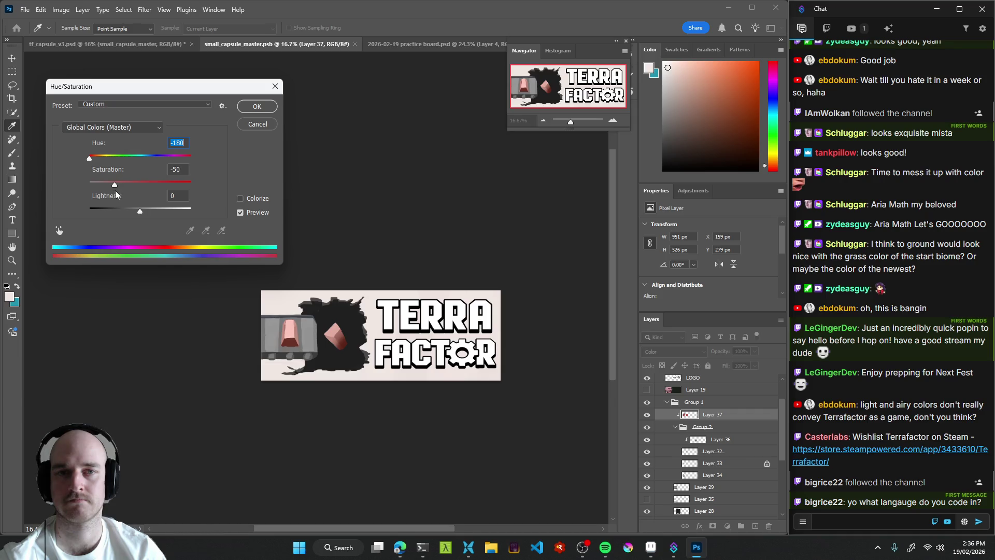
key("Tab")
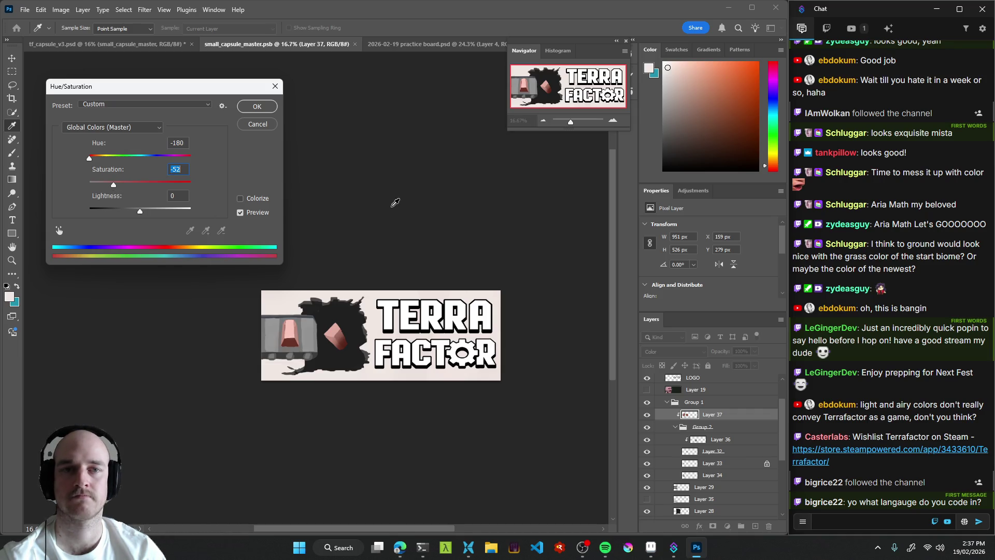
left_click(257, 107)
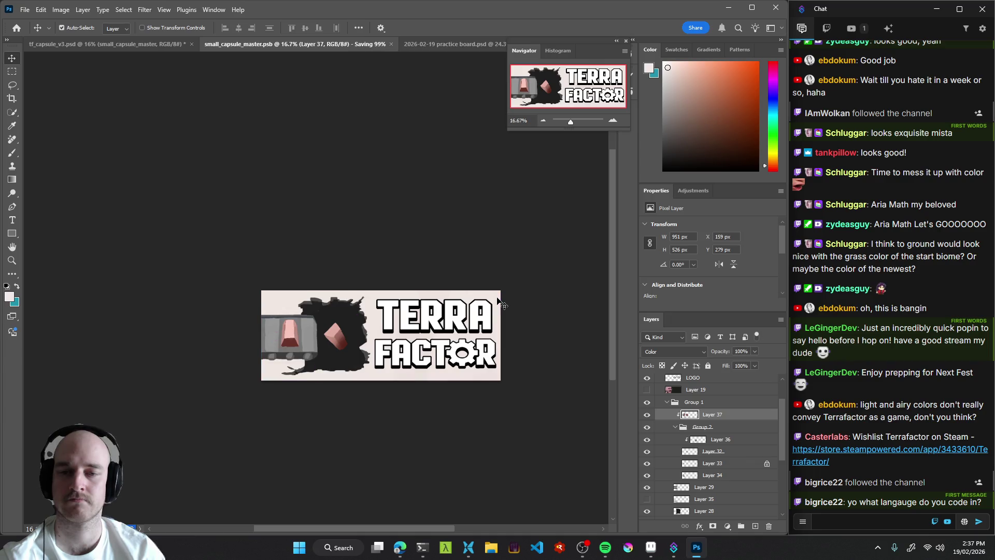
left_click_drag(334, 353, 353, 347)
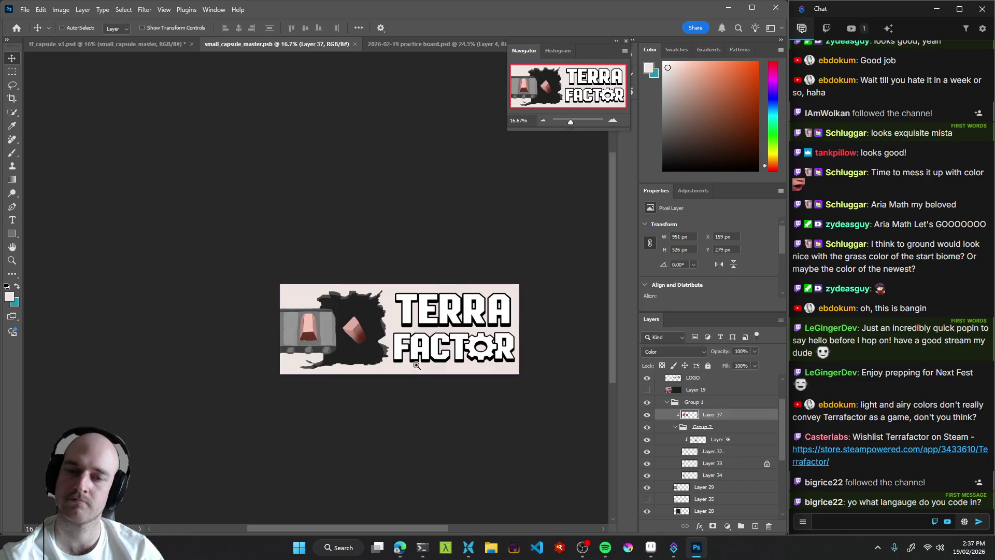
Check the recoloured capsule across the store artboards in tf_capsule_v3.psd.
scroll(416, 365, "down", 2)
left_click(123, 44)
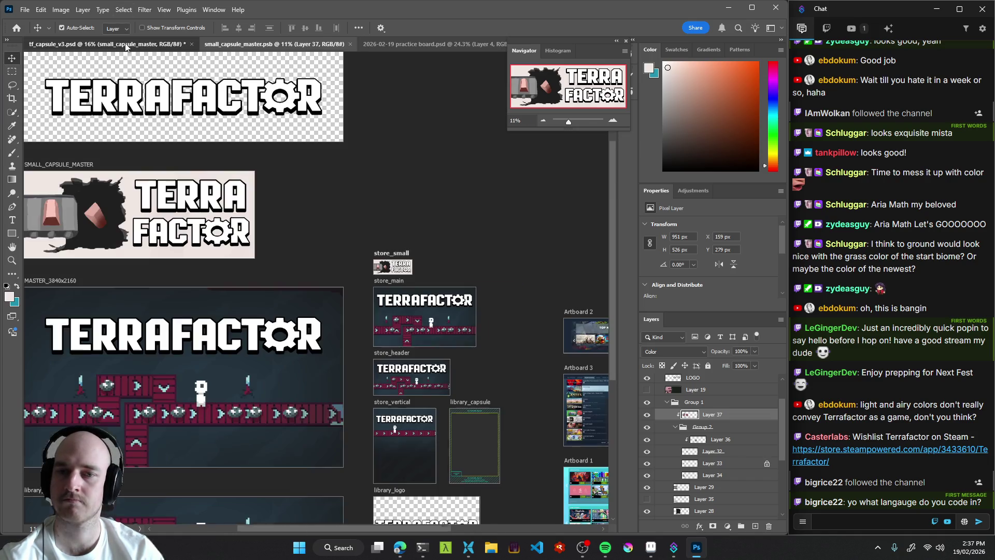
left_click_drag(425, 252, 445, 253)
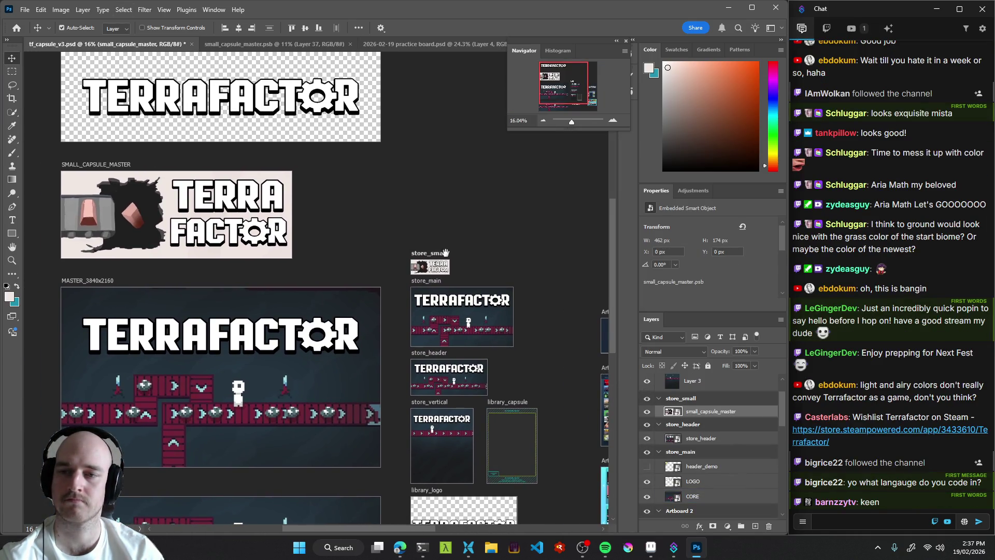
scroll(435, 249, "up", 4)
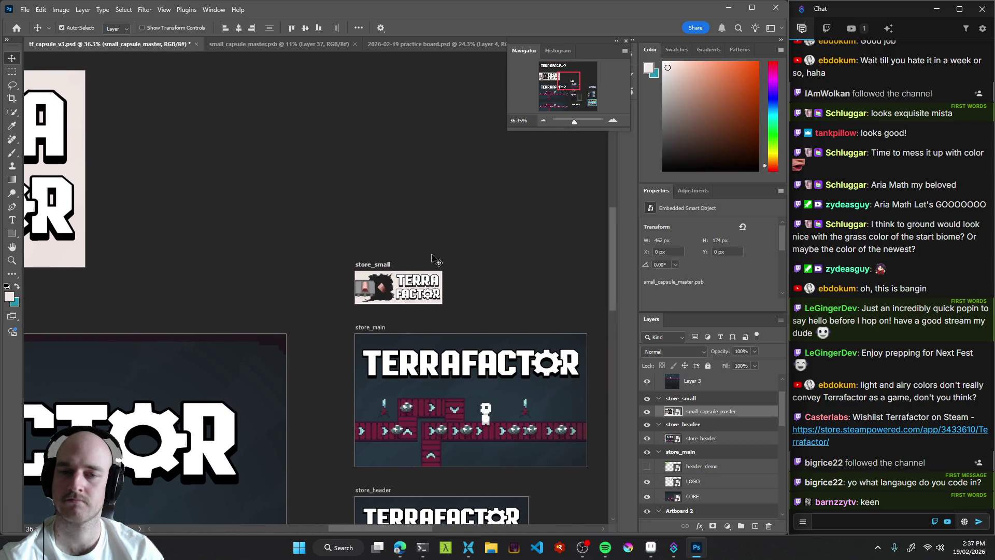
Close the practice board document.
left_click(448, 44)
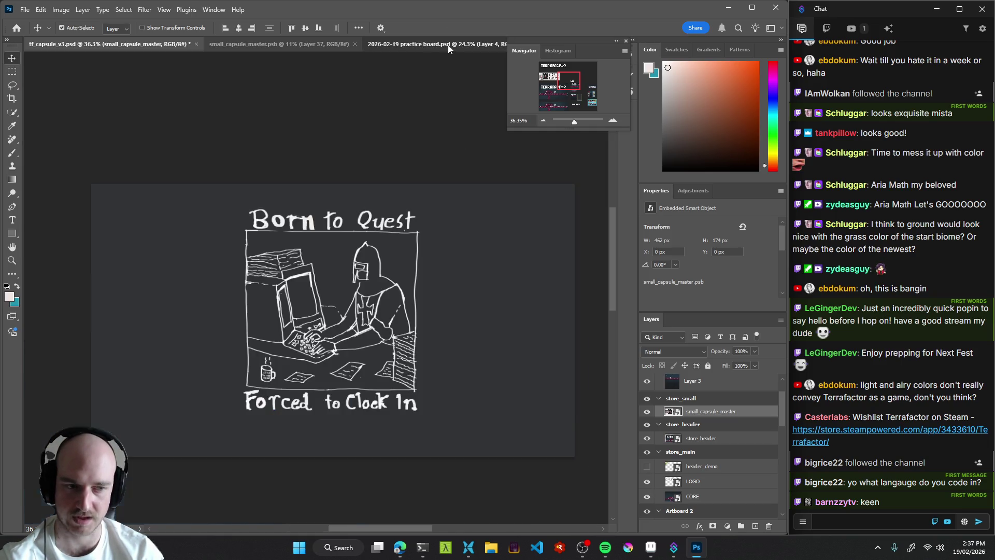
scroll(400, 308, "down", 1)
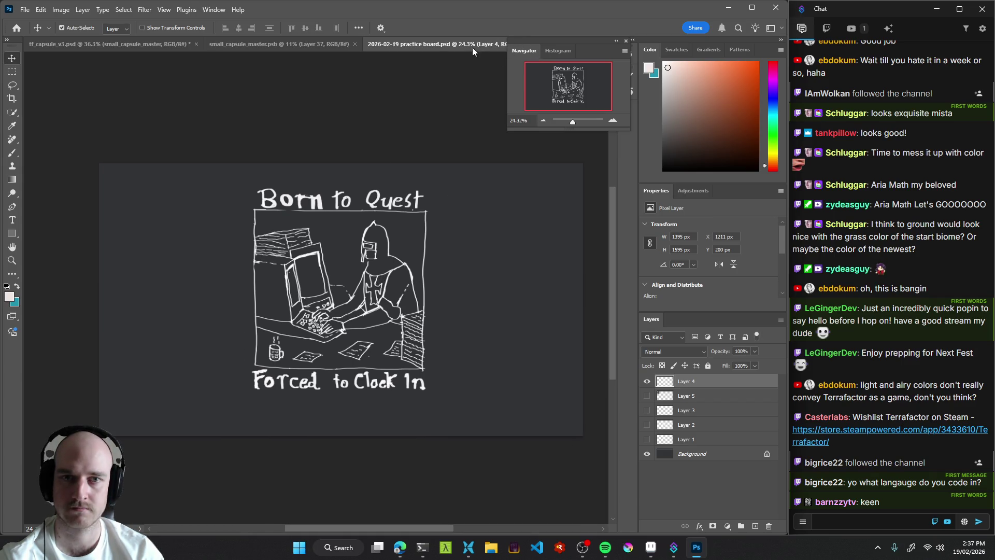
mouse_move(552, 39)
left_mouse_down()
mouse_move(543, 82)
mouse_move(567, 41)
mouse_move(585, 41)
left_mouse_up()
left_click(531, 45)
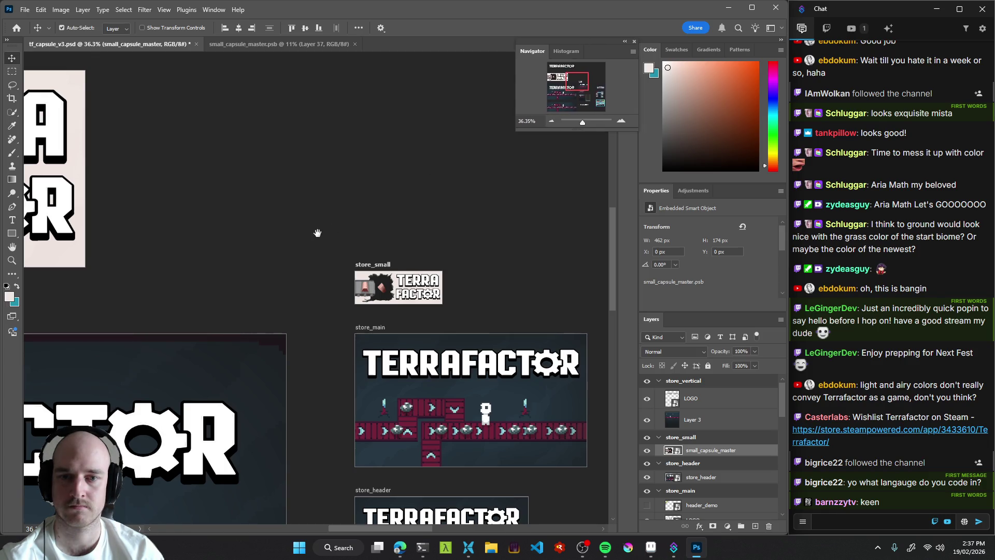
Look over the store_small artboard, then go back to the small capsule master.
scroll(318, 231, "up", 4)
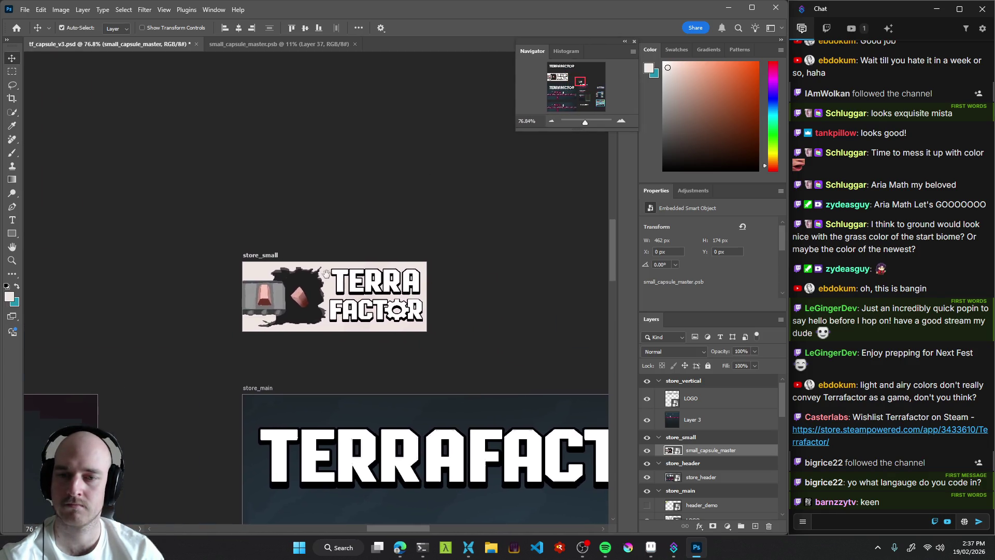
scroll(382, 299, "up", 5)
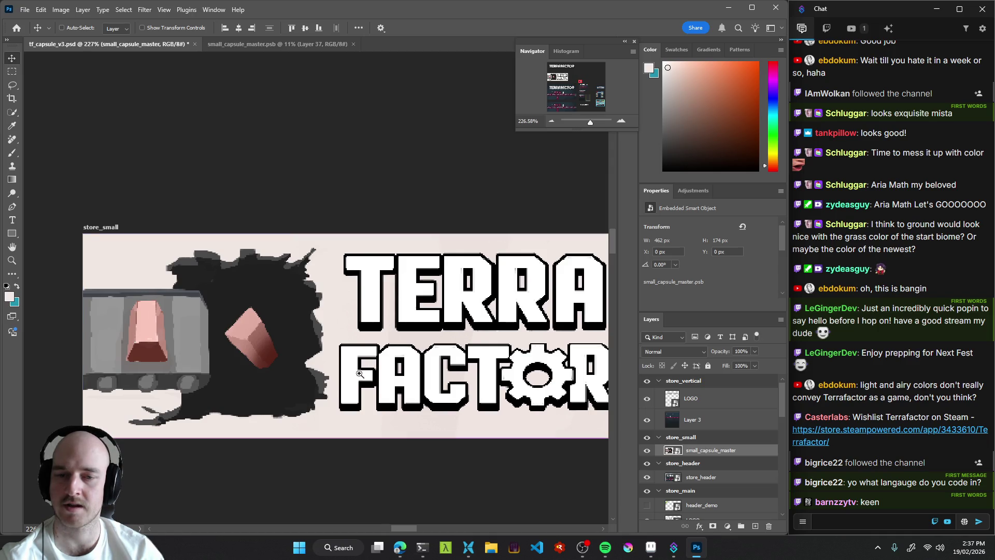
scroll(336, 394, "down", 10)
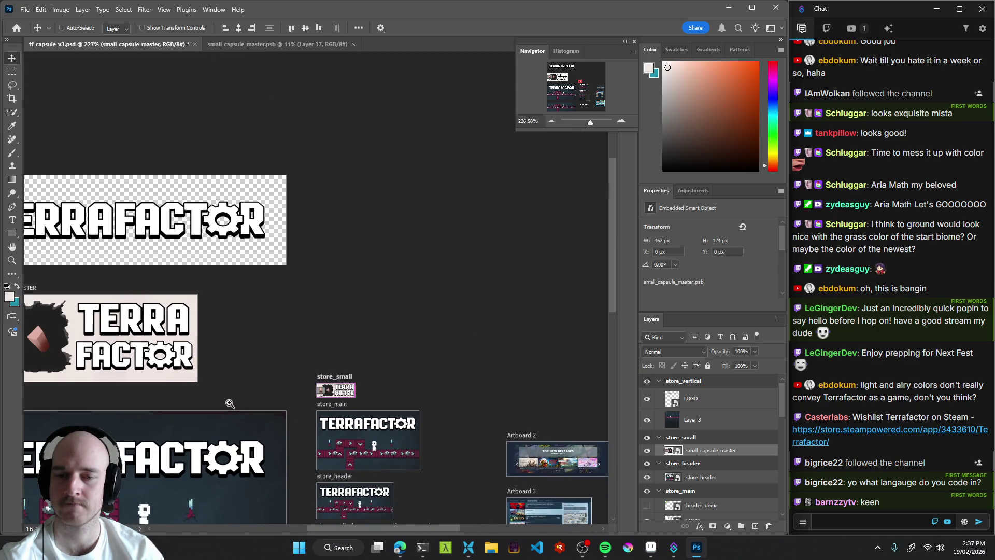
left_click_drag(307, 315, 314, 309)
scroll(433, 311, "up", 2)
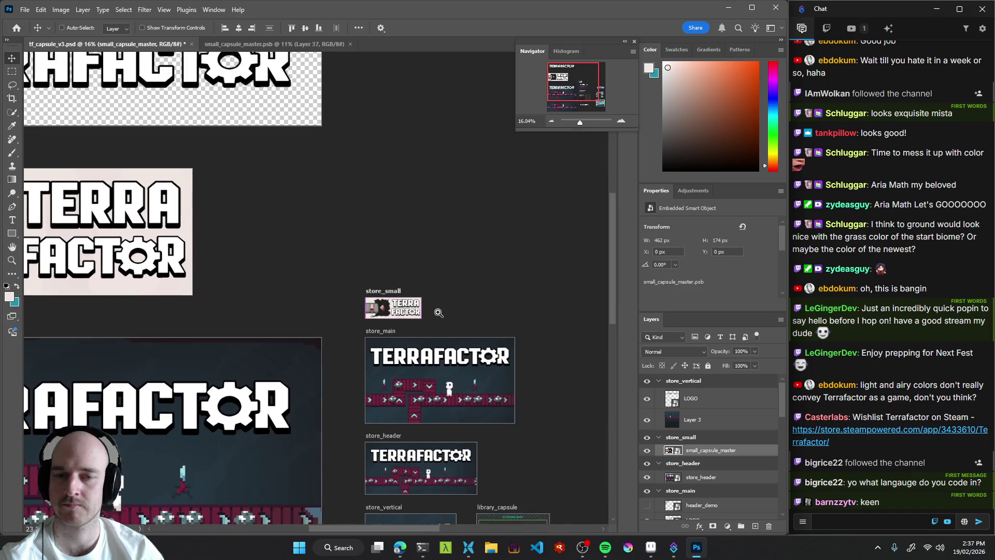
left_click(290, 44)
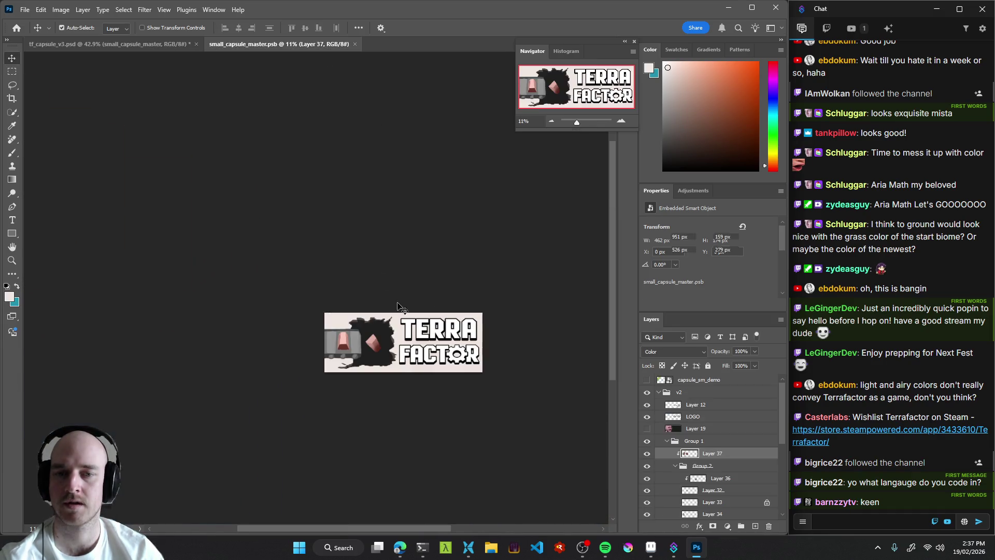
With the Brush on background Layer 27, set the brush size to 195 px.
scroll(401, 341, "up", 2)
key("b")
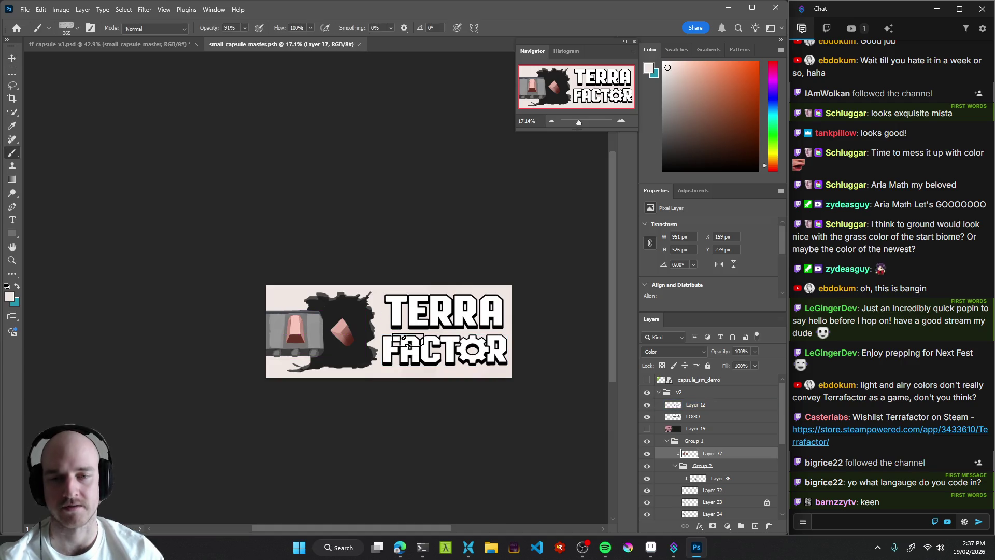
scroll(441, 342, "up", 2)
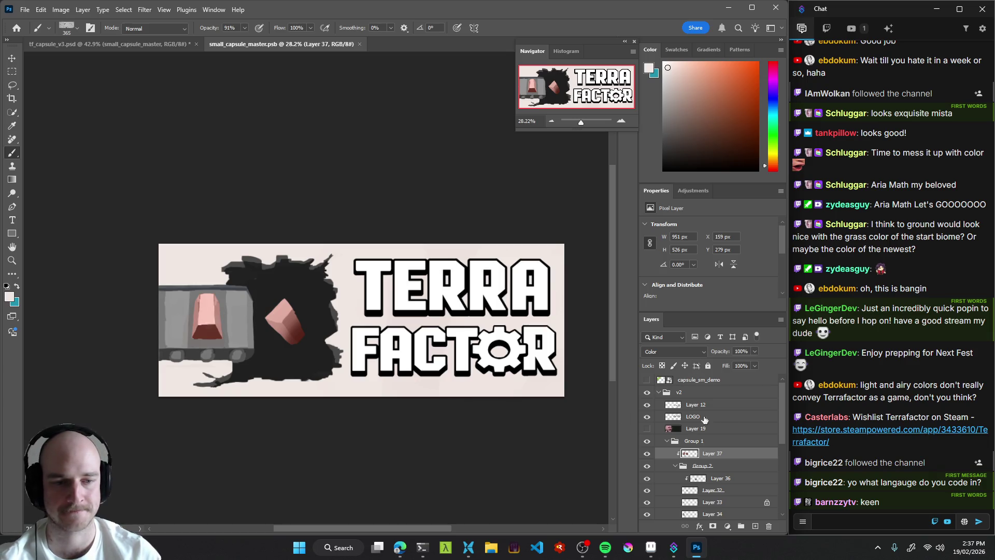
left_click_drag(785, 411, 782, 482)
left_click(723, 504)
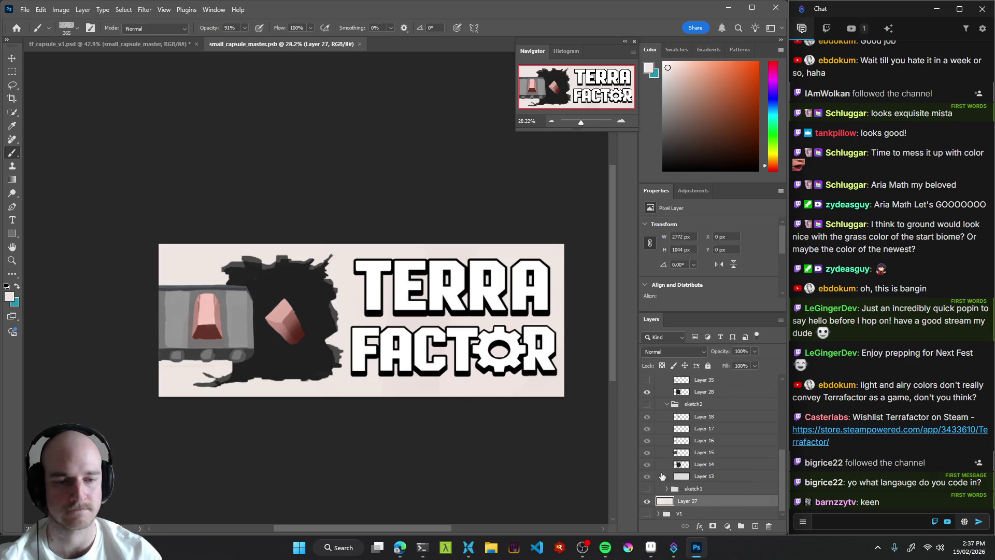
left_click_drag(361, 317, 353, 314)
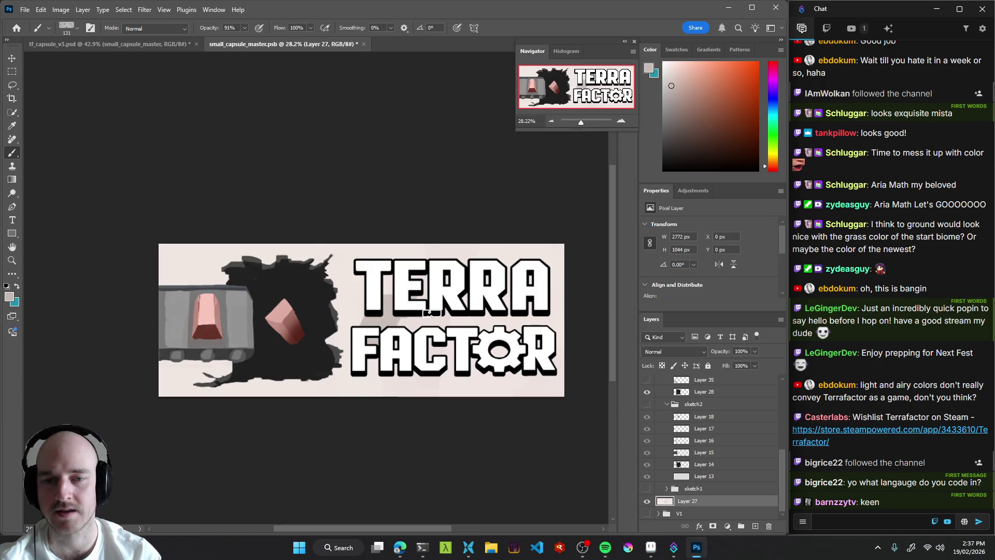
mouse_move(389, 305)
left_mouse_down()
mouse_move(363, 278)
mouse_move(373, 306)
mouse_move(412, 275)
mouse_move(438, 353)
mouse_move(539, 280)
mouse_move(431, 277)
mouse_move(496, 262)
mouse_move(449, 273)
mouse_move(531, 276)
mouse_move(539, 347)
mouse_move(513, 373)
mouse_move(357, 367)
mouse_move(524, 369)
mouse_move(485, 337)
left_mouse_up()
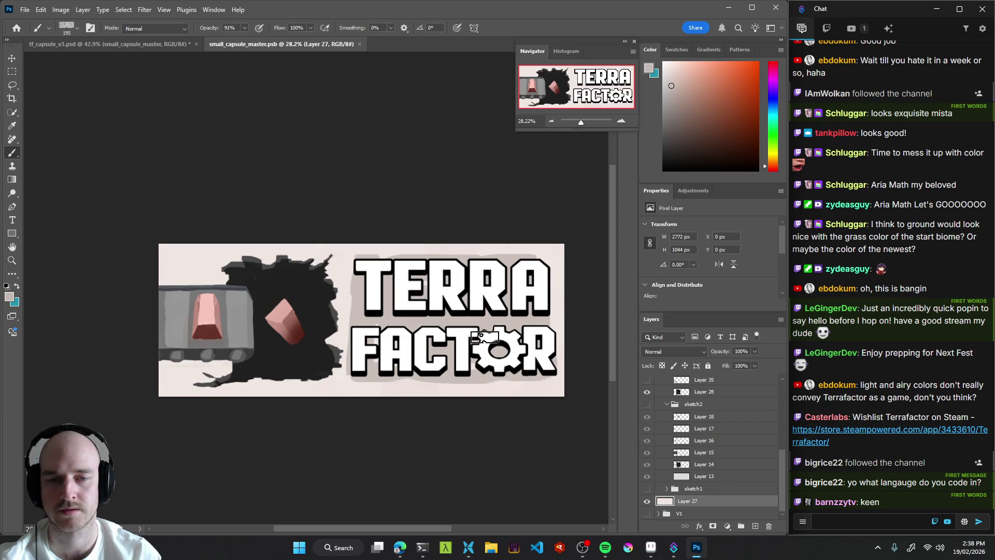
Paint soft light and grey strokes behind the TERRA FACTOR lettering and below the gear.
mouse_move(527, 277)
left_mouse_down()
mouse_move(542, 319)
mouse_move(543, 294)
left_mouse_up()
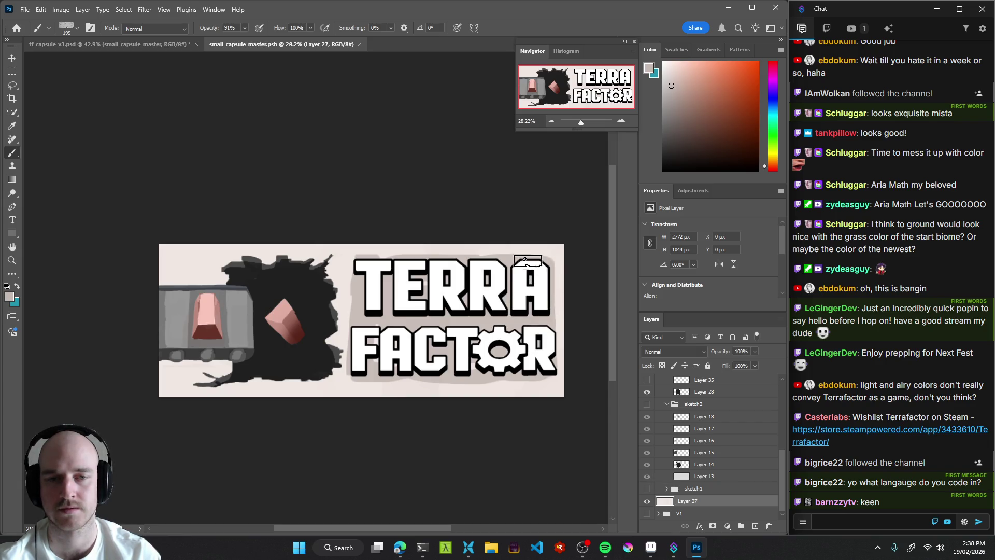
mouse_move(427, 259)
left_mouse_down()
mouse_move(377, 258)
mouse_move(358, 285)
mouse_move(359, 339)
mouse_move(377, 329)
mouse_move(441, 339)
left_mouse_up()
mouse_move(493, 224)
left_mouse_down()
mouse_move(493, 379)
mouse_move(498, 317)
mouse_move(471, 360)
left_mouse_up()
mouse_move(382, 286)
left_mouse_down()
mouse_move(372, 303)
mouse_move(444, 264)
mouse_move(474, 288)
mouse_move(529, 280)
mouse_move(509, 341)
mouse_move(387, 355)
mouse_move(473, 326)
mouse_move(513, 357)
mouse_move(544, 345)
mouse_move(518, 386)
left_mouse_up()
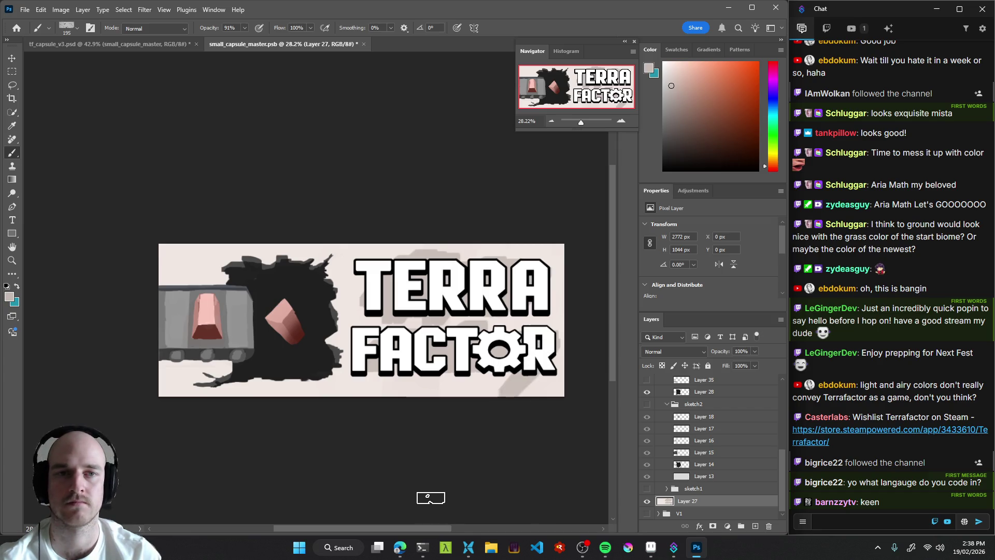
mouse_move(396, 345)
left_mouse_down()
mouse_move(530, 354)
mouse_move(529, 322)
mouse_move(407, 371)
mouse_move(362, 355)
left_mouse_up()
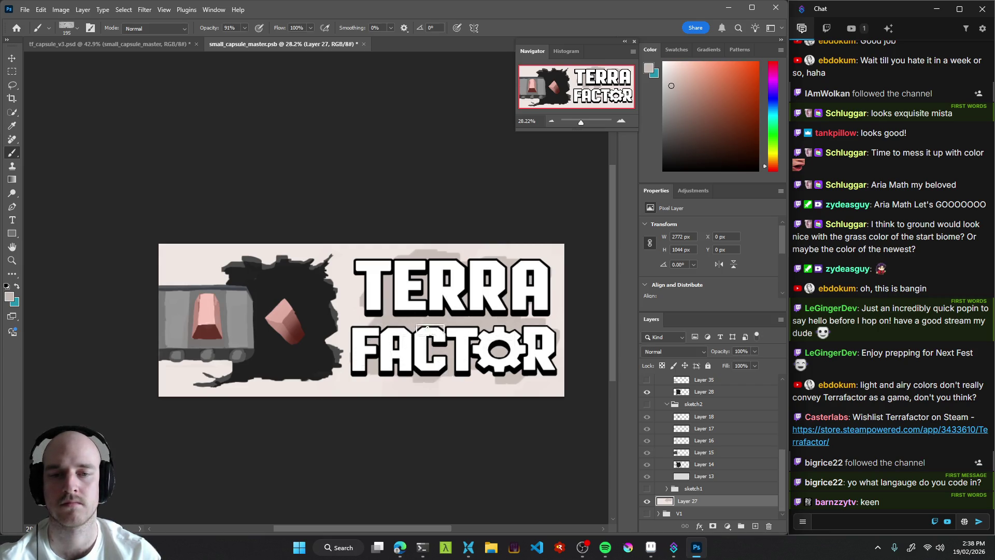
scroll(384, 396, "down", 5)
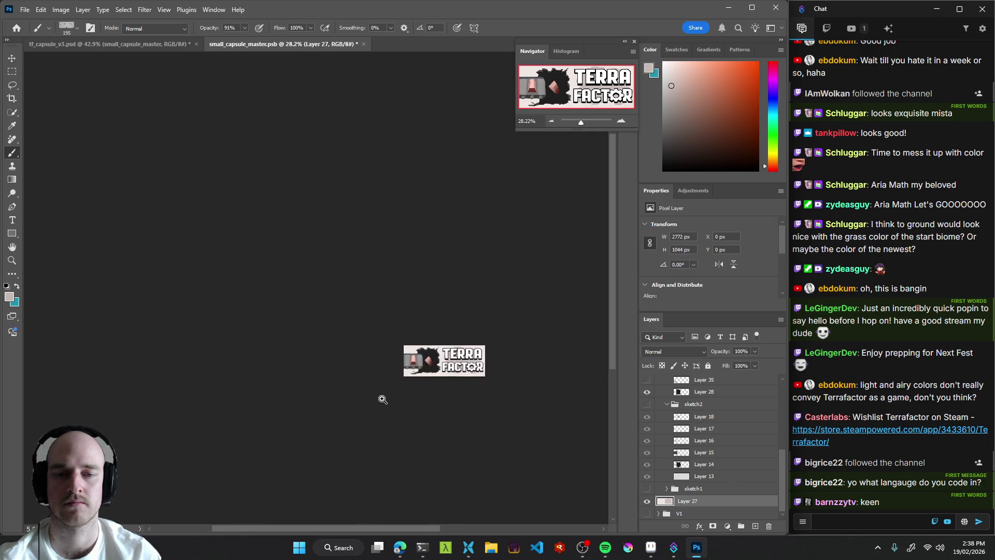
Save the capsule and select Layer 28, the dark hole layer, toggling it to compare.
scroll(455, 399, "up", 3)
key("ctrl+s")
left_click_drag(463, 346, 447, 340)
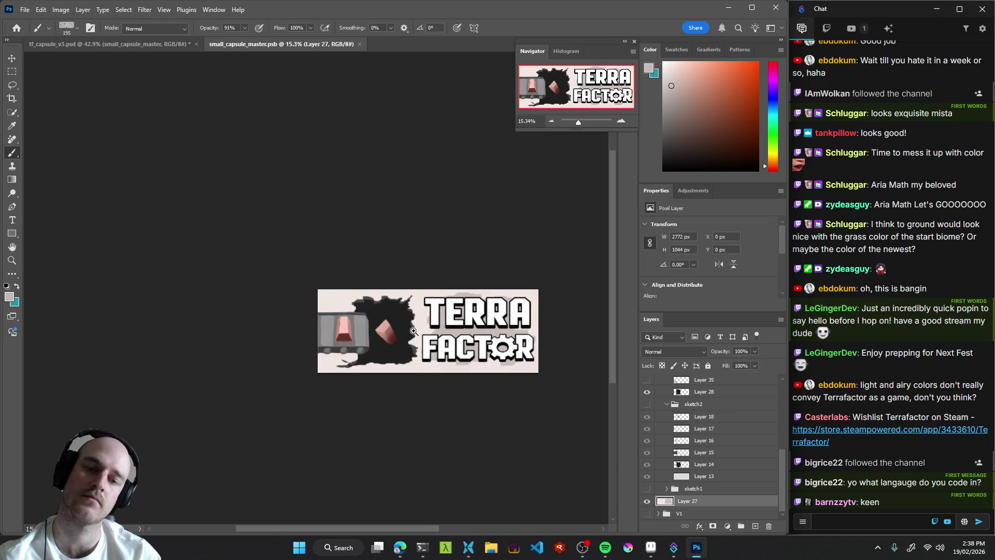
scroll(404, 339, "up", 5)
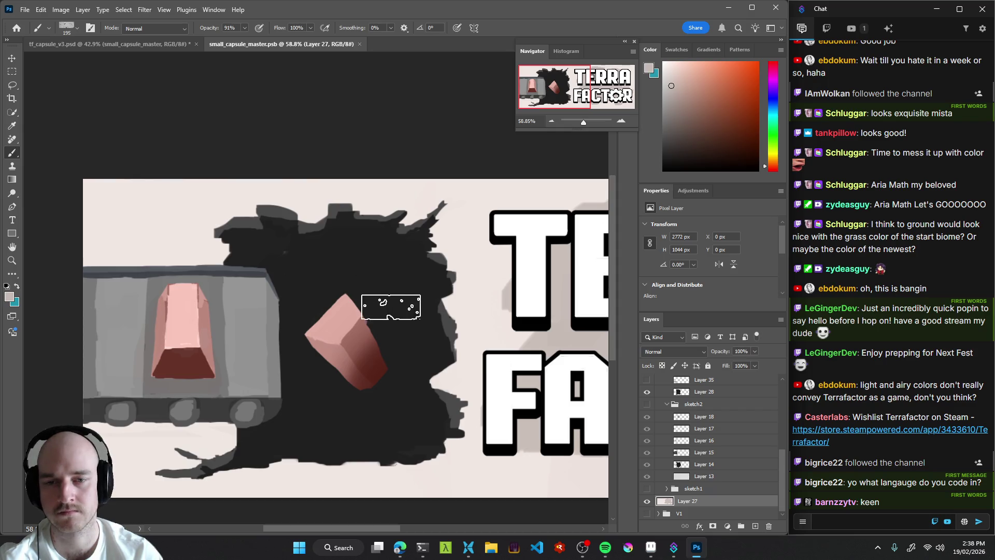
key("v")
left_click(388, 283)
left_click(647, 392)
left_click(647, 392)
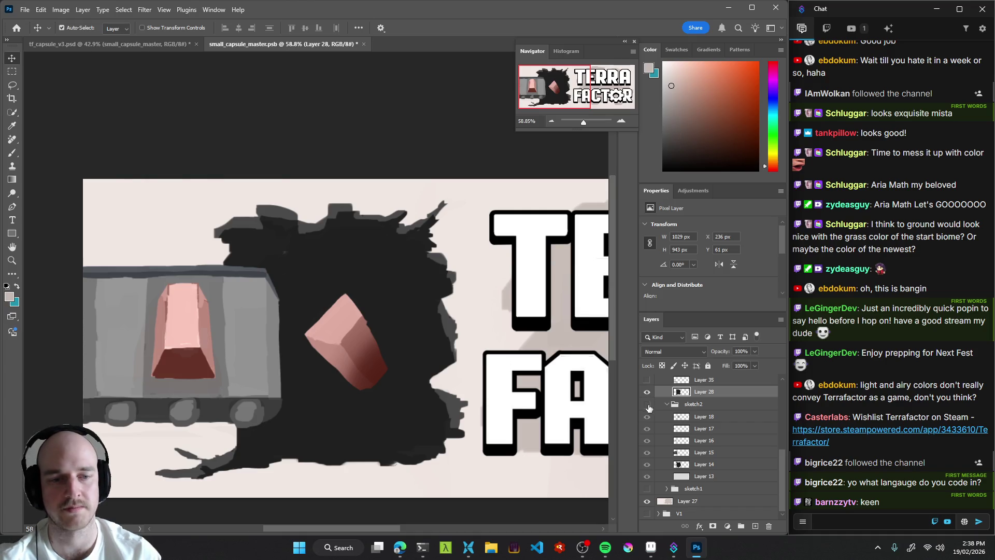
Sample near-black and paint a black oval around the pink crystal with a smaller brush.
key("b")
left_click(386, 278, "alt")
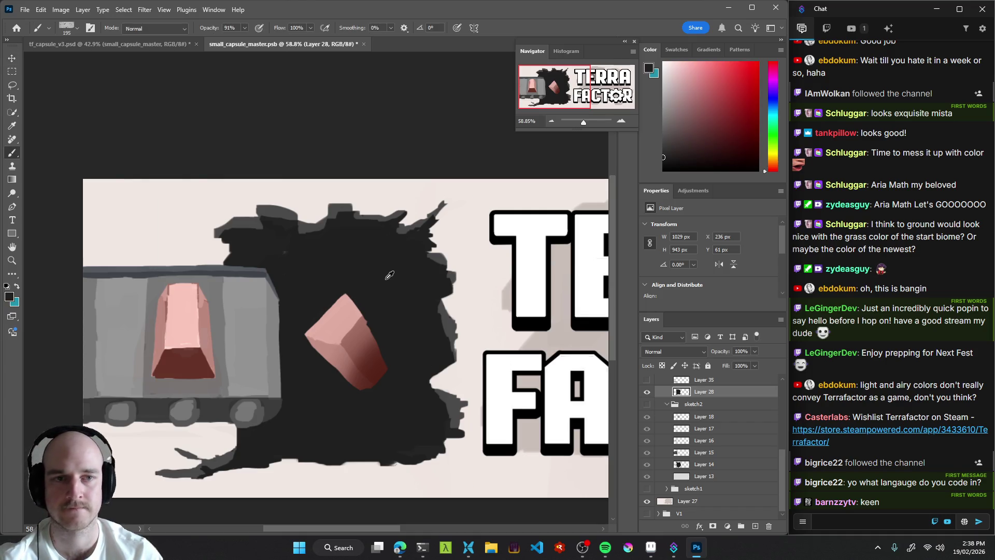
mouse_move(333, 311)
left_mouse_down()
mouse_move(378, 329)
mouse_move(382, 307)
mouse_move(352, 284)
left_mouse_up()
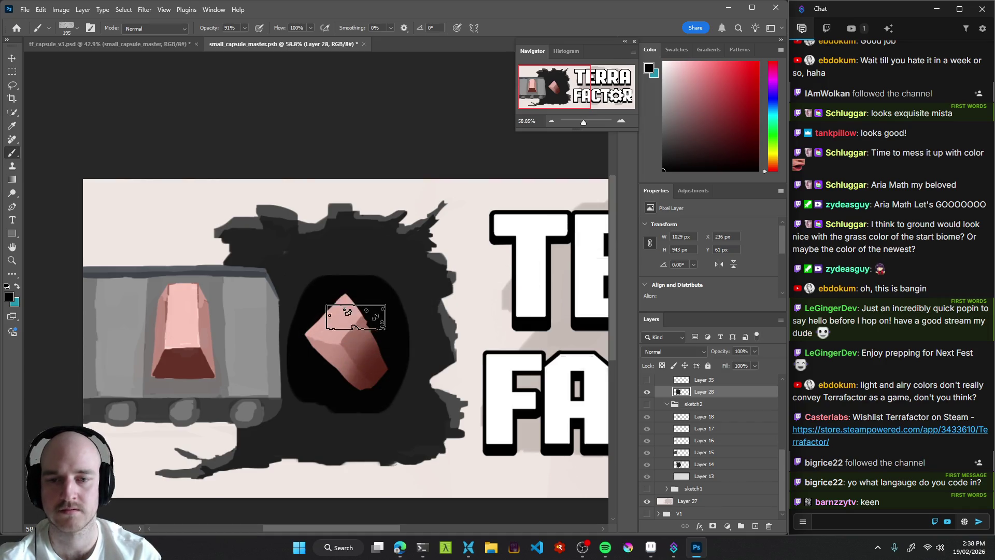
key("ctrl+z")
key("bracketleft")
key("bracketleft")
key("bracketleft")
mouse_move(342, 322)
left_mouse_down()
mouse_move(351, 296)
mouse_move(338, 334)
mouse_move(362, 324)
mouse_move(378, 389)
mouse_move(391, 316)
mouse_move(373, 284)
mouse_move(298, 275)
mouse_move(283, 326)
mouse_move(308, 395)
mouse_move(375, 409)
mouse_move(357, 435)
mouse_move(285, 402)
mouse_move(333, 412)
mouse_move(387, 370)
mouse_move(396, 295)
mouse_move(399, 340)
mouse_move(389, 296)
mouse_move(295, 359)
left_mouse_up()
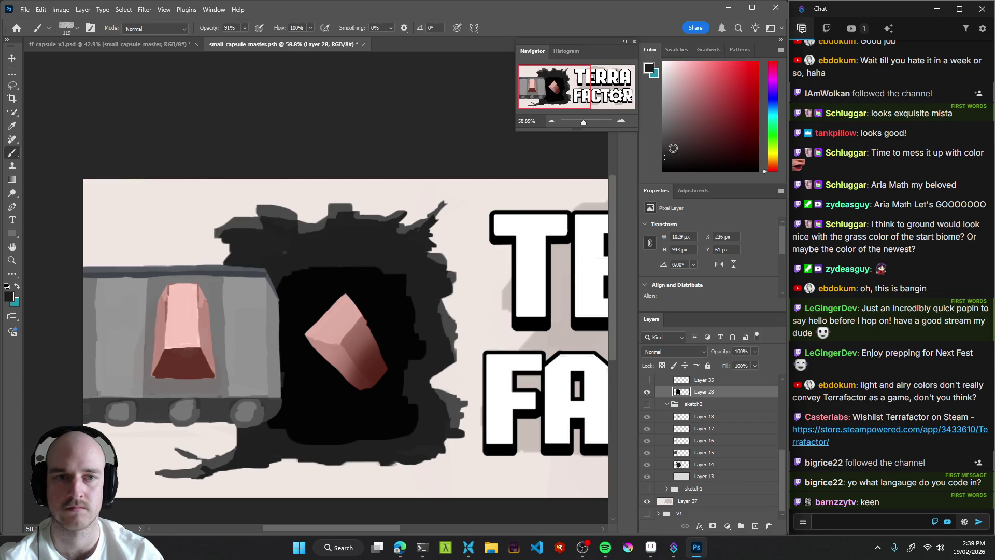
Extend the black along the hole's top edge and pick a dark grey colour.
mouse_move(424, 265)
left_mouse_down()
mouse_move(307, 262)
mouse_move(420, 267)
left_mouse_up()
key("ctrl+z")
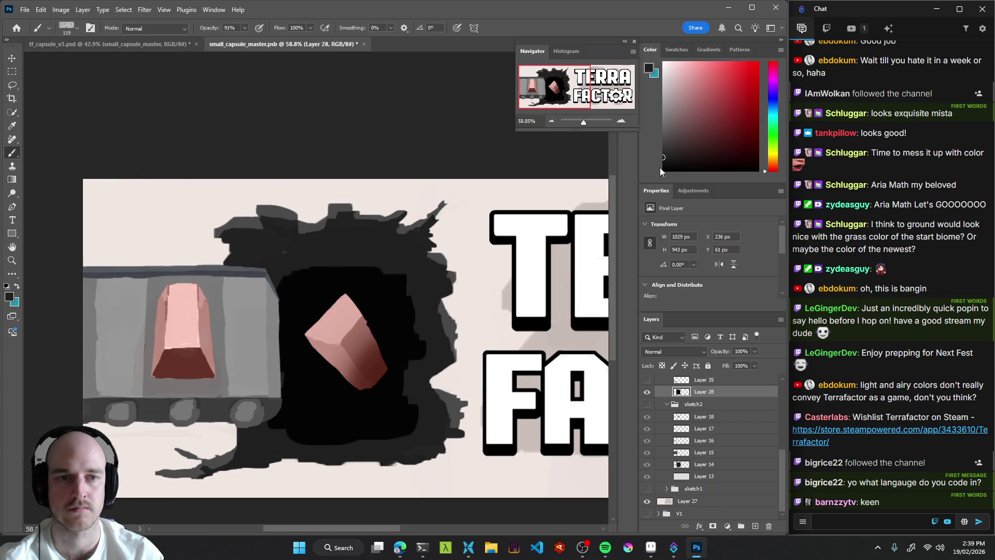
mouse_move(311, 262)
left_mouse_down()
mouse_move(296, 258)
mouse_move(338, 265)
mouse_move(380, 253)
mouse_move(403, 266)
mouse_move(413, 324)
mouse_move(407, 394)
mouse_move(413, 376)
mouse_move(401, 439)
mouse_move(283, 435)
left_mouse_up()
left_click(407, 401, "alt")
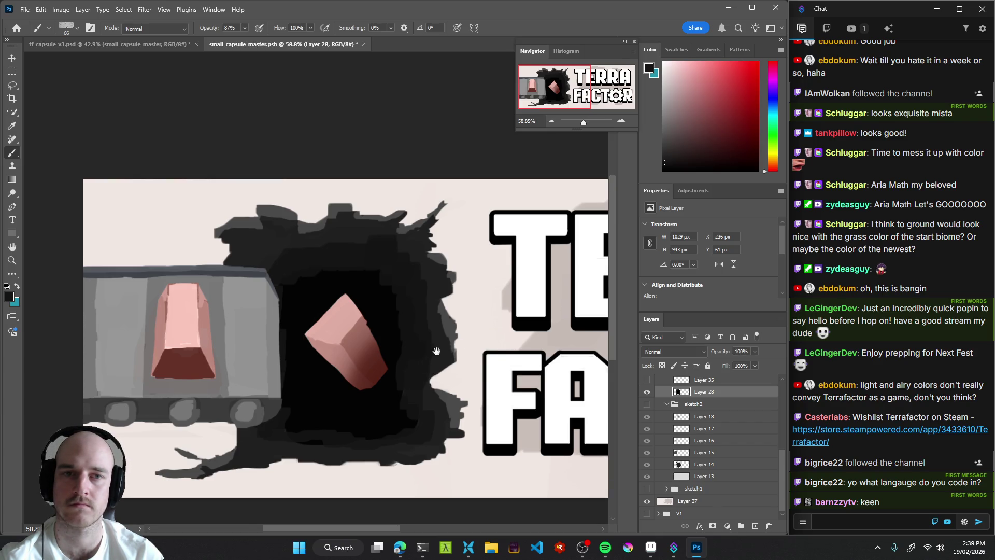
Select background Layer 27 and toggle its visibility to compare the whole banner.
left_click_drag(437, 351, 480, 323)
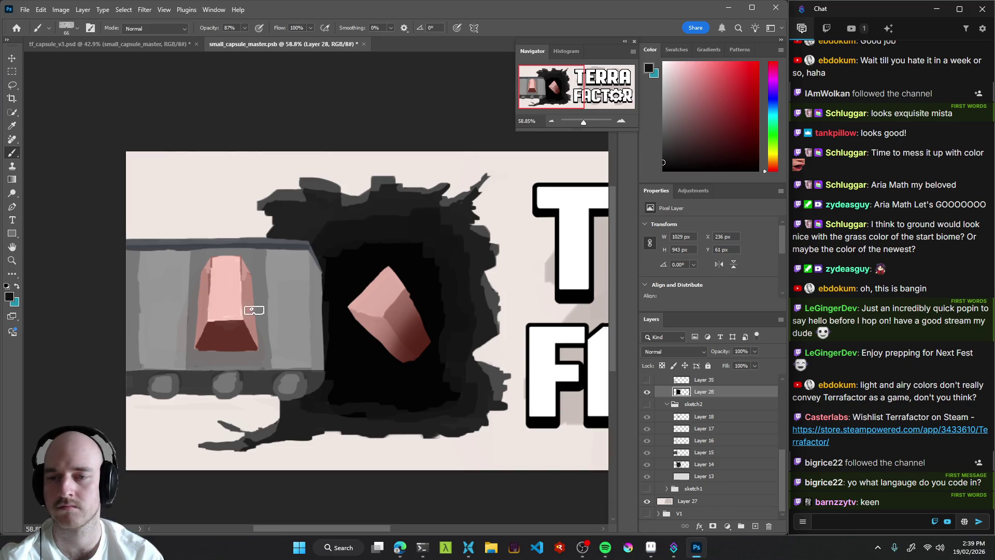
scroll(355, 347, "down", 10)
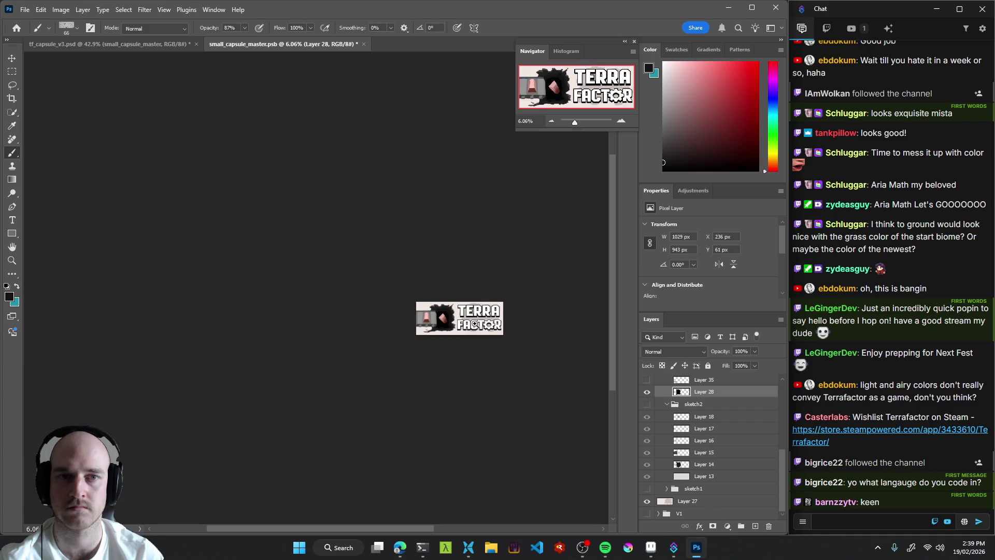
scroll(476, 332, "up", 5)
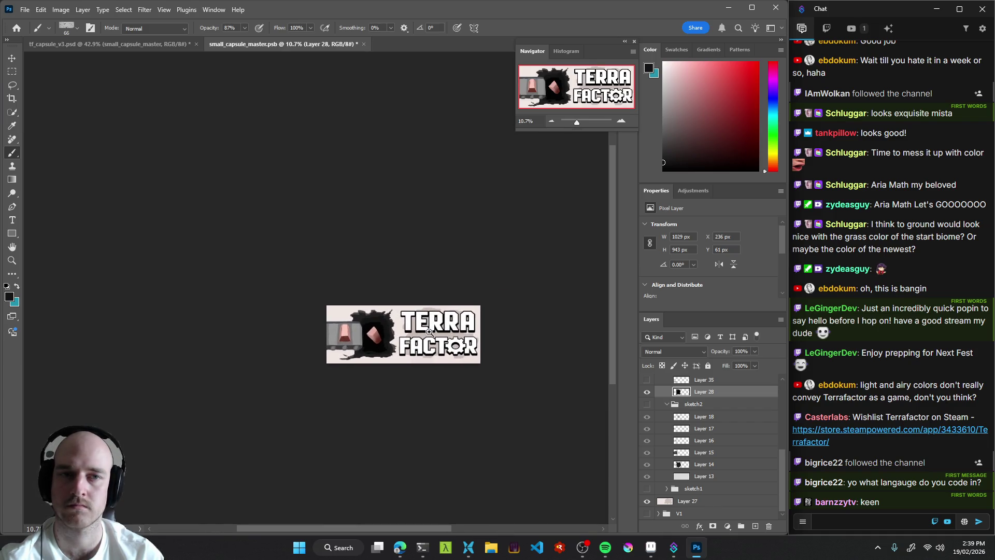
scroll(425, 316, "up", 3)
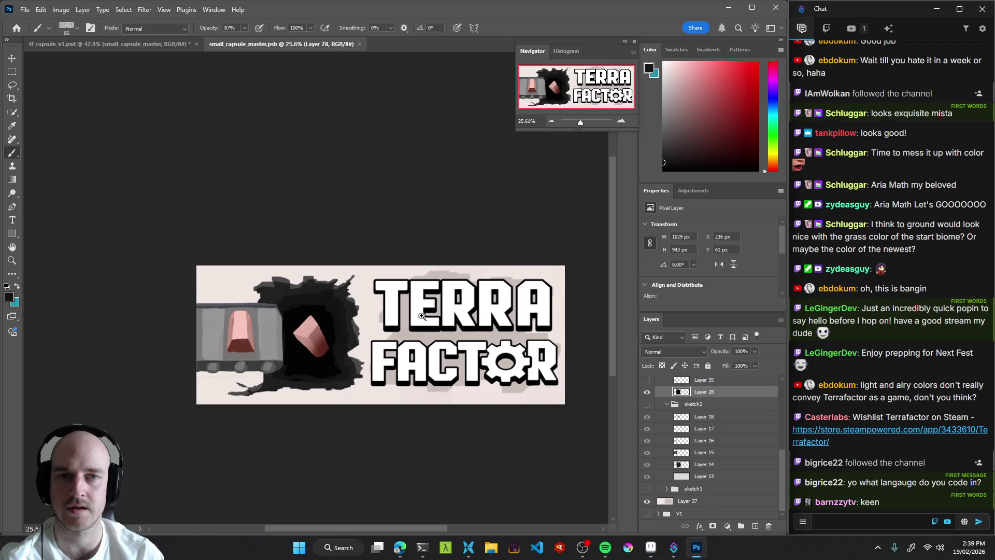
key("v")
left_click(357, 300)
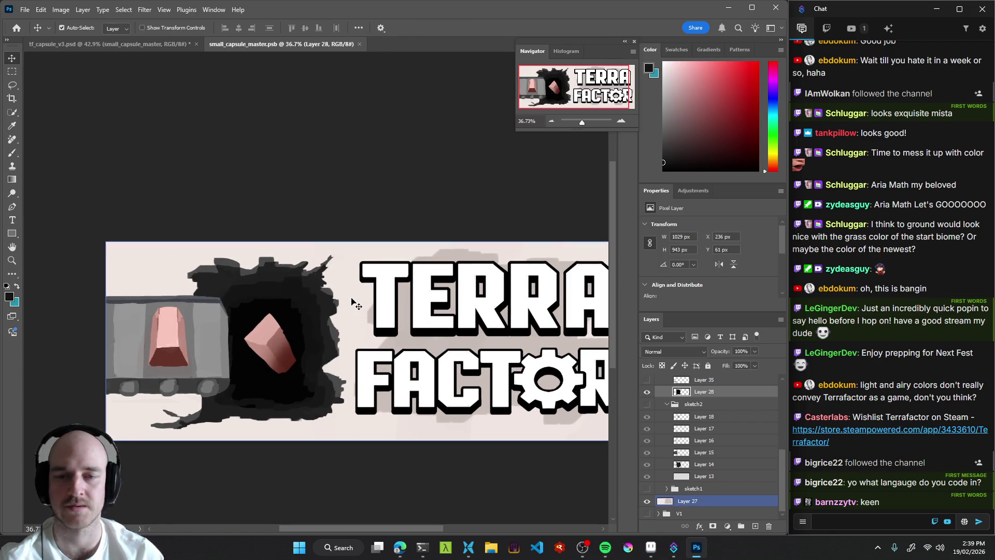
mouse_move(352, 302)
left_mouse_down()
mouse_move(436, 259)
mouse_move(400, 236)
left_mouse_up()
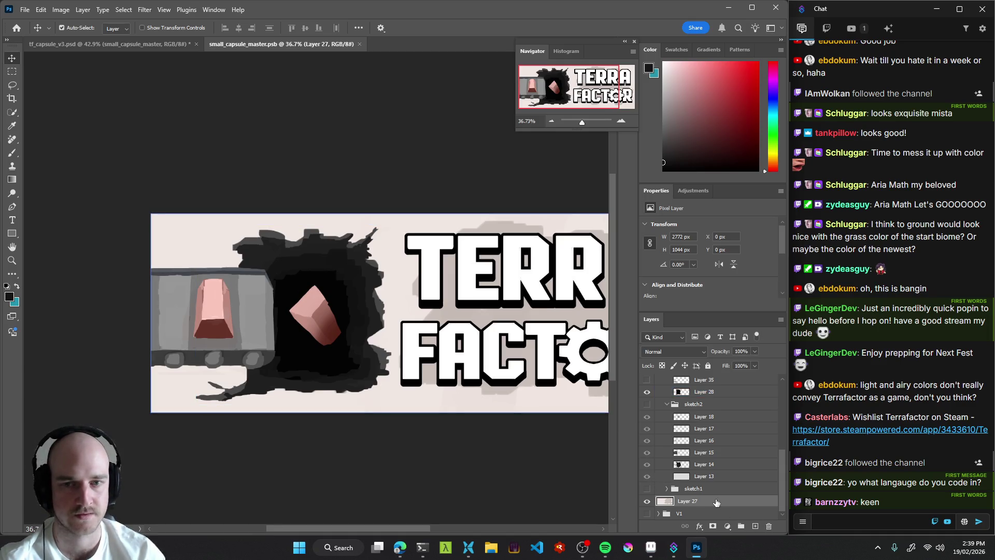
double_click(647, 501)
left_click(395, 549)
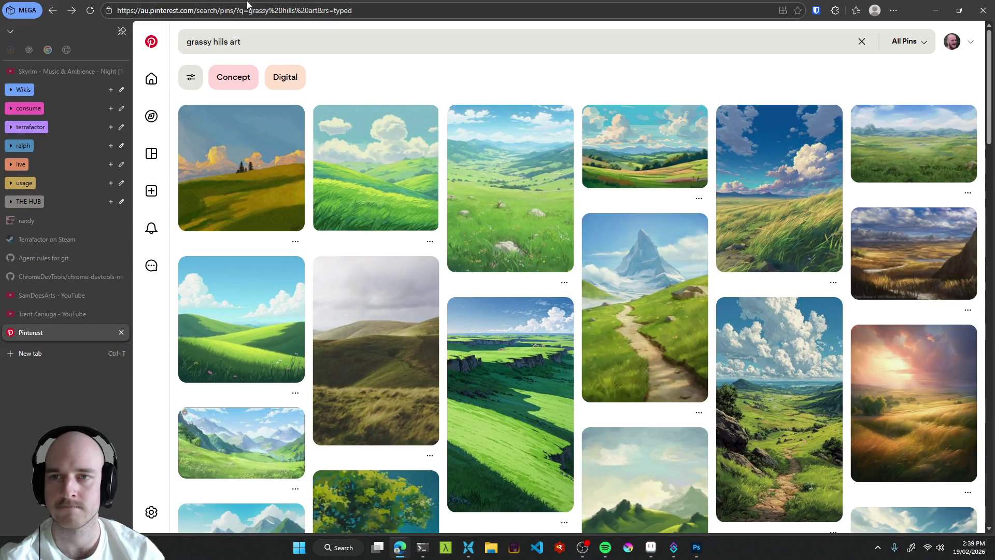
Search Pinterest for 'marble art', then refine it to 'marble art texture'.
left_click(249, 41)
type("marble art")
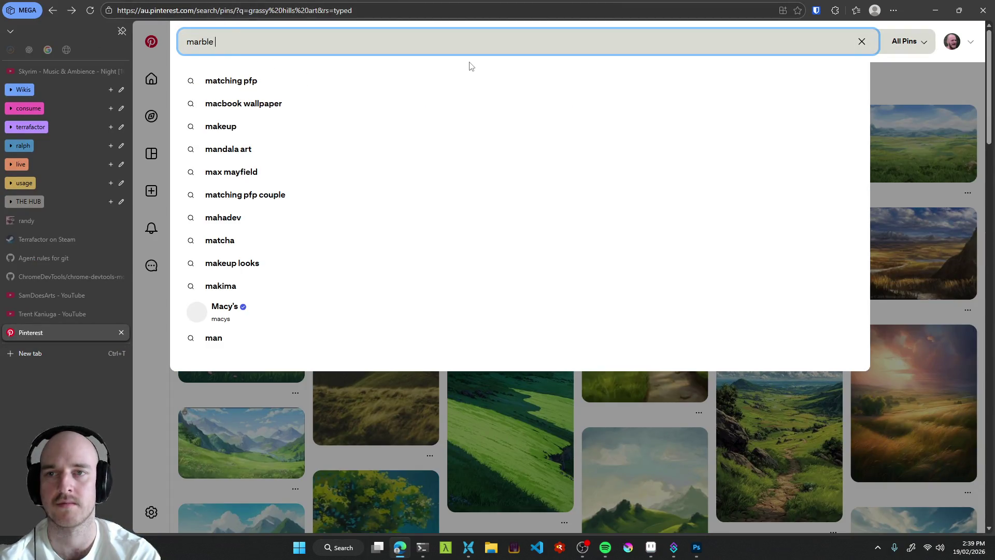
key("Return")
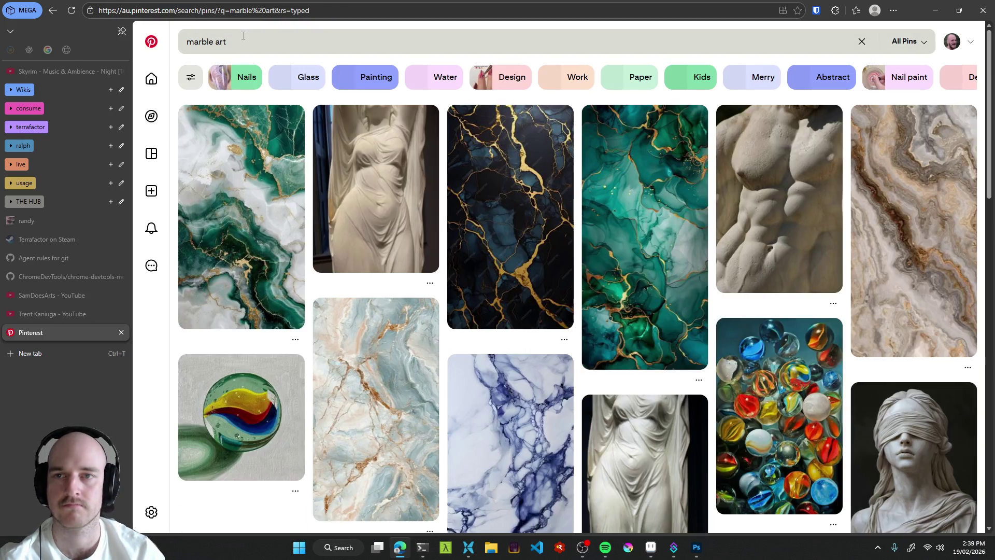
left_click(251, 46)
type("texture")
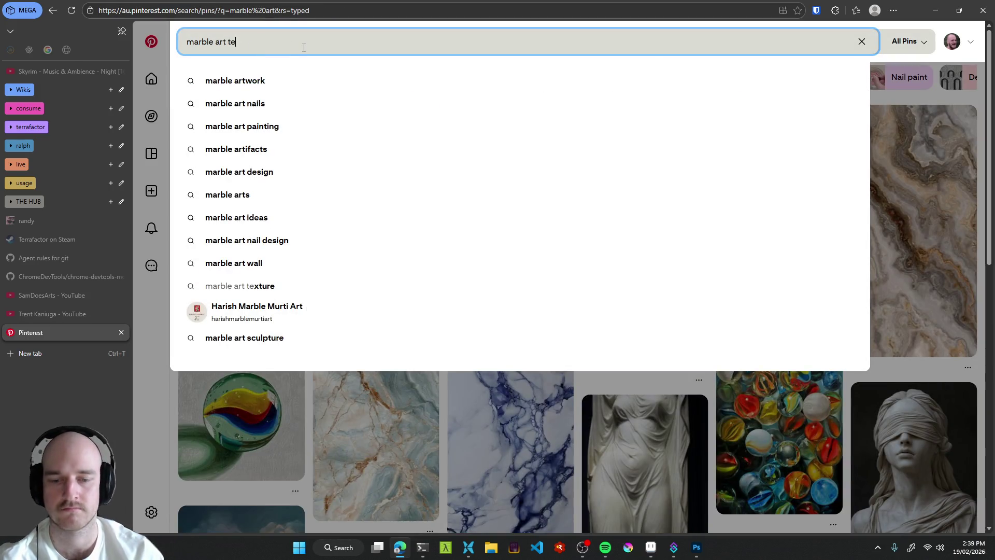
key("Return")
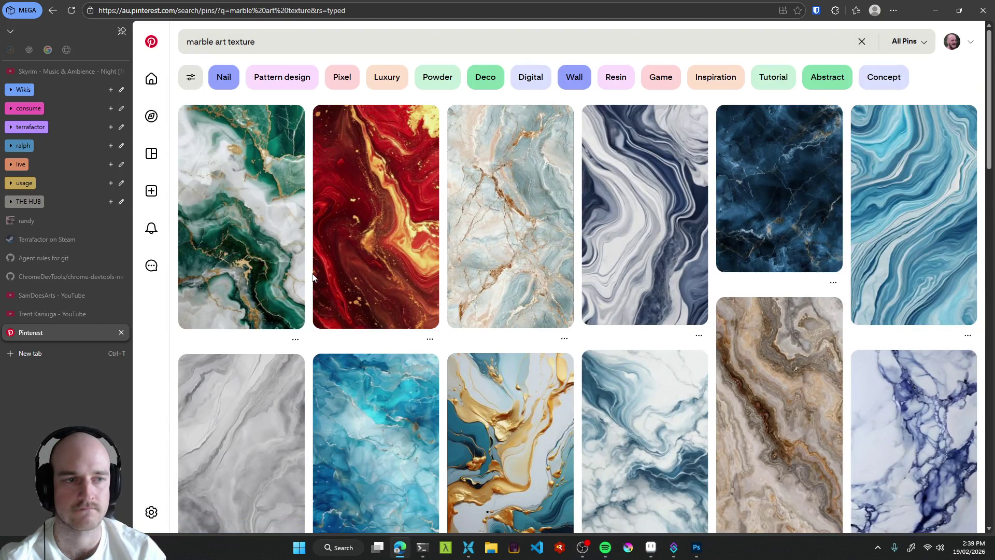
scroll(313, 277, "down", 5)
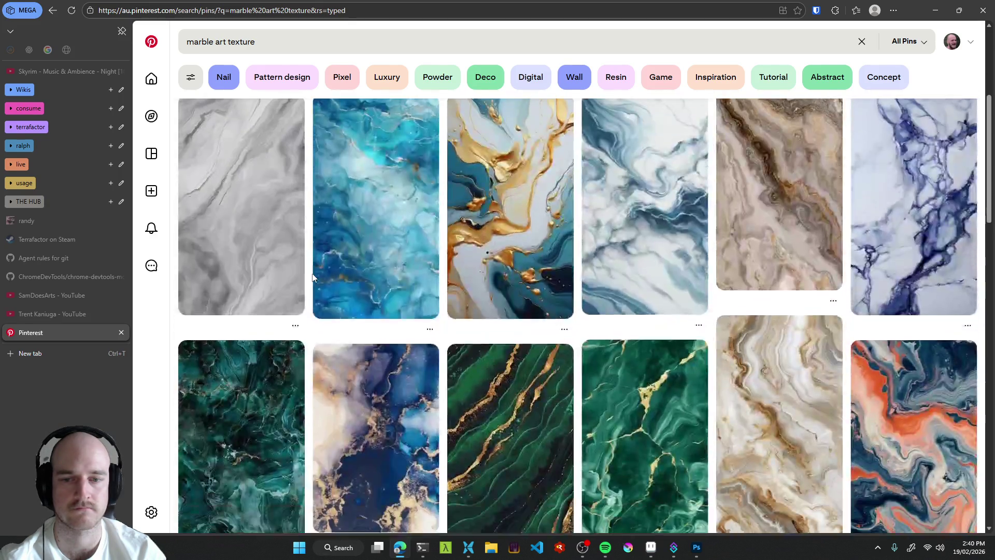
scroll(313, 277, "up", 5)
Search for 'rocky ground texture art' and open the dark stone texture pin.
left_click(289, 43)
type("rocky ")
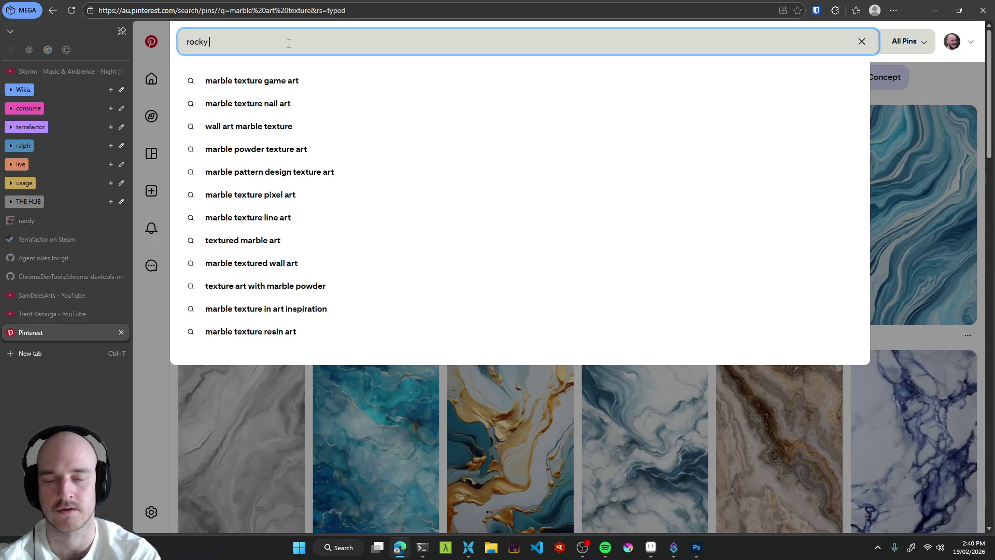
type("ground texture art")
key("Return")
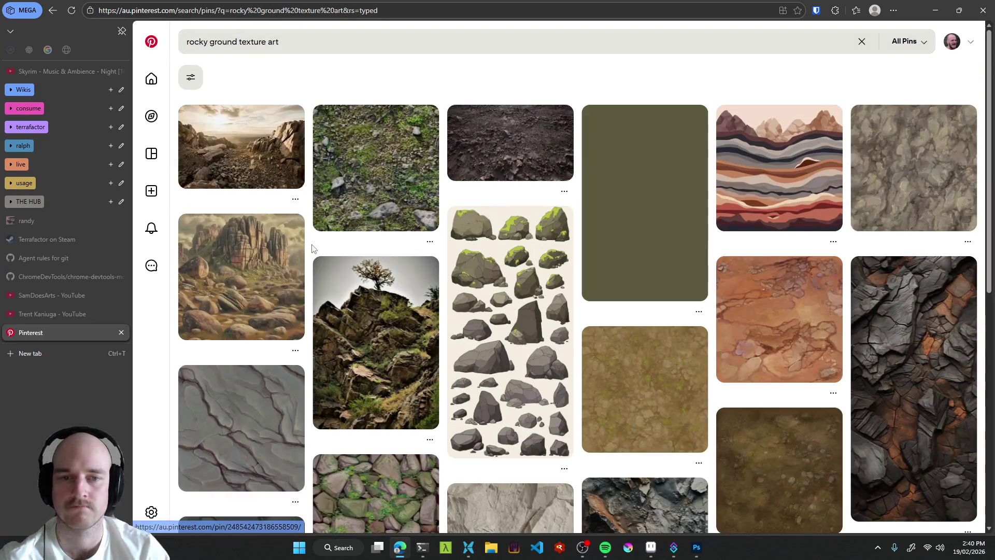
scroll(311, 253, "down", 5)
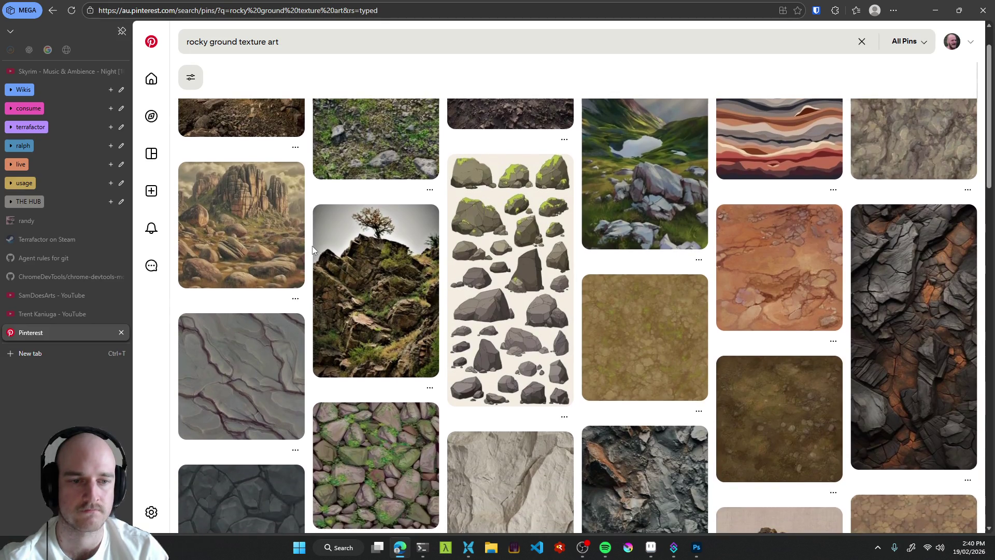
scroll(313, 249, "down", 1)
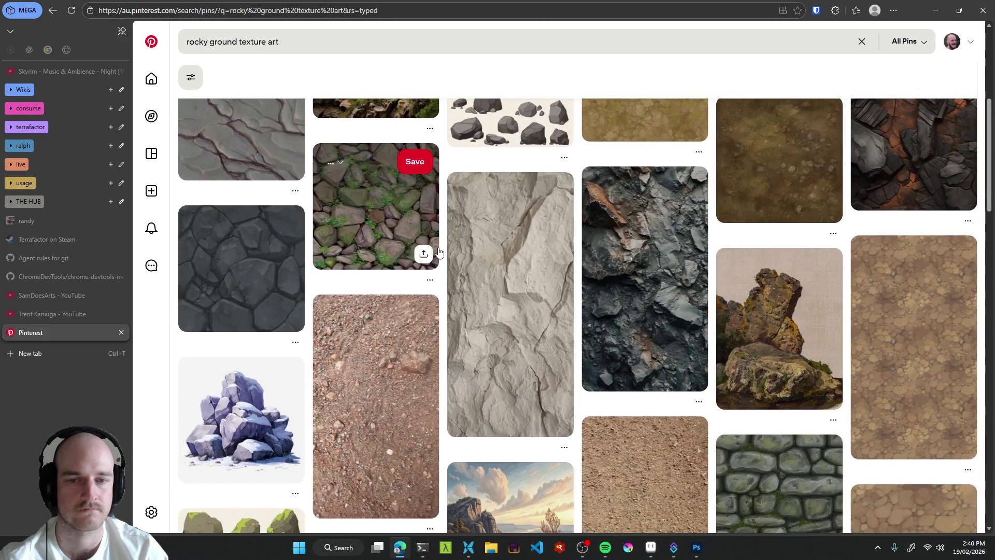
left_click(249, 275)
Copy the stone texture image and add a new empty layer above Layer 27 in Photoshop.
key("alt+Tab")
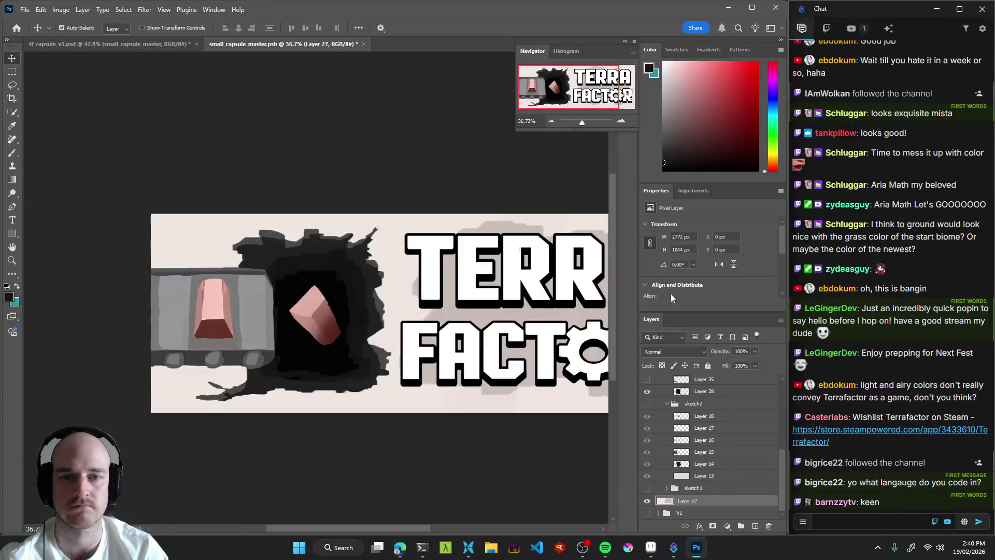
mouse_move(334, 282)
left_mouse_down()
mouse_move(310, 291)
mouse_move(340, 282)
left_mouse_up()
key("alt+Tab")
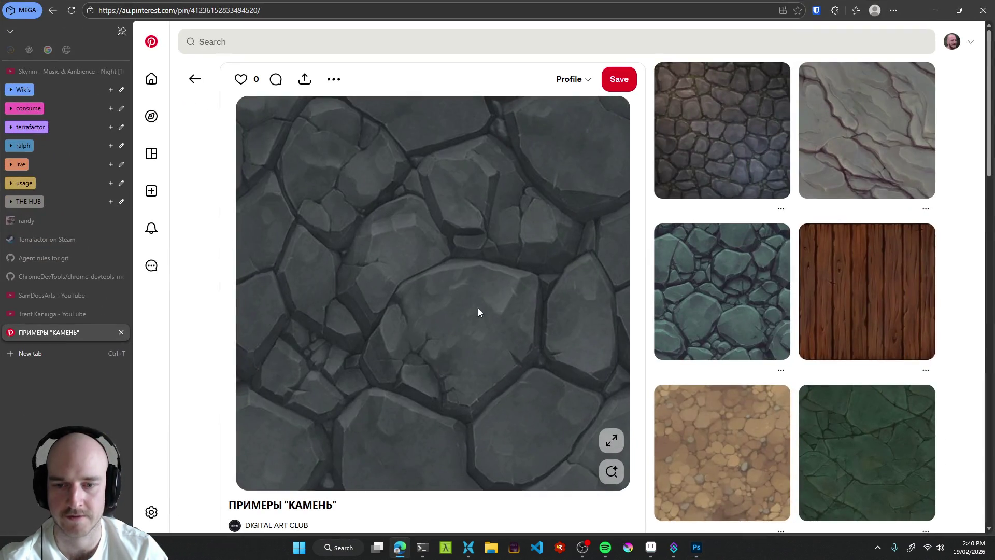
right_click(436, 221)
left_click(487, 261)
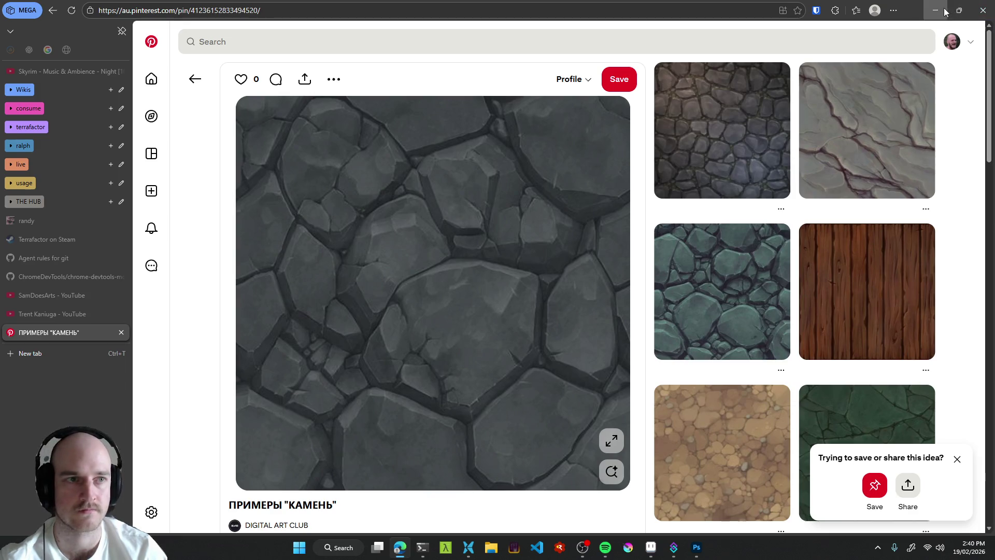
key("alt+Tab")
left_click(755, 526)
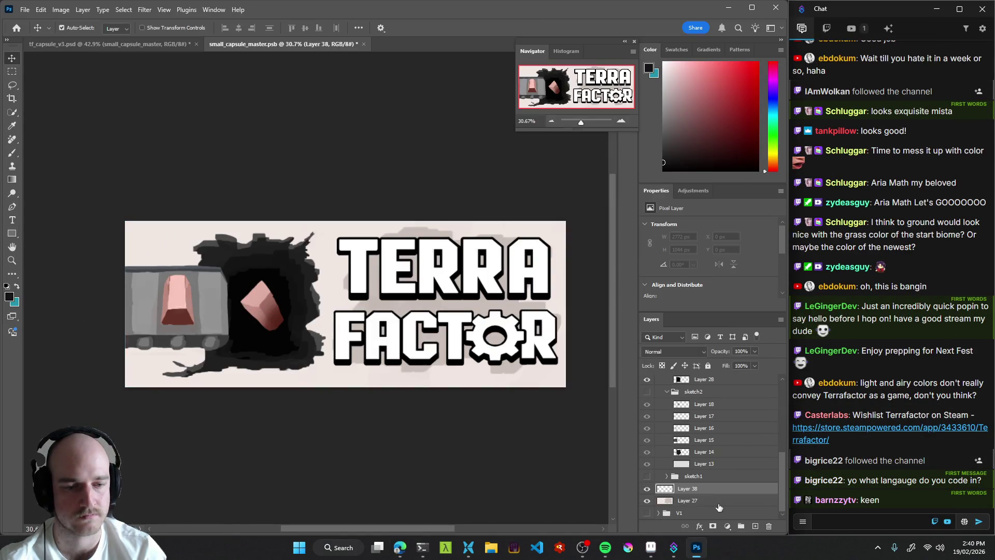
Paste the stone texture into Layer 38 and scale it up to cover the banner.
key("ctrl+v")
key("ctrl+t")
mouse_move(305, 263)
left_mouse_down()
mouse_move(89, 166)
mouse_move(66, 134)
mouse_move(104, 148)
left_mouse_up()
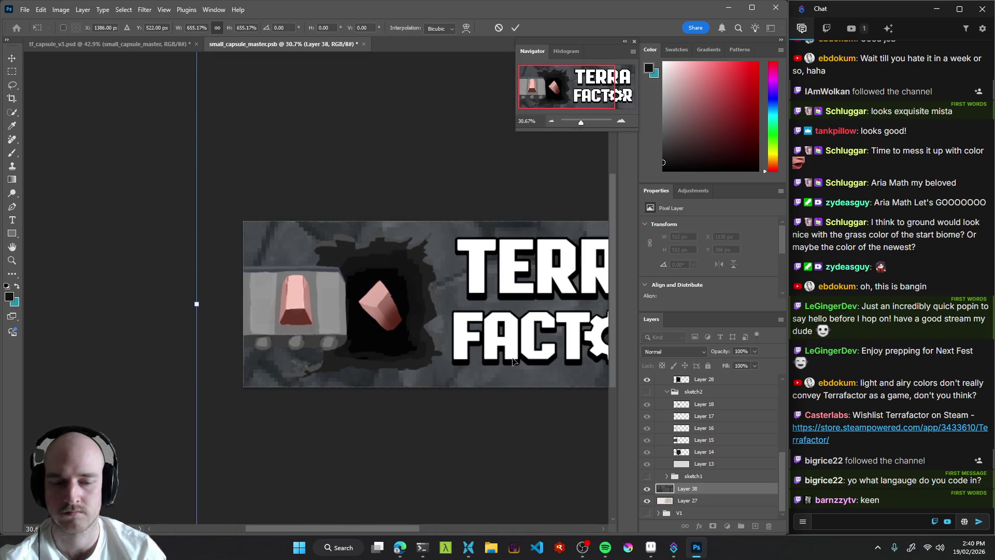
key("Return")
mouse_move(511, 359)
left_mouse_down()
mouse_move(407, 349)
mouse_move(453, 351)
left_mouse_up()
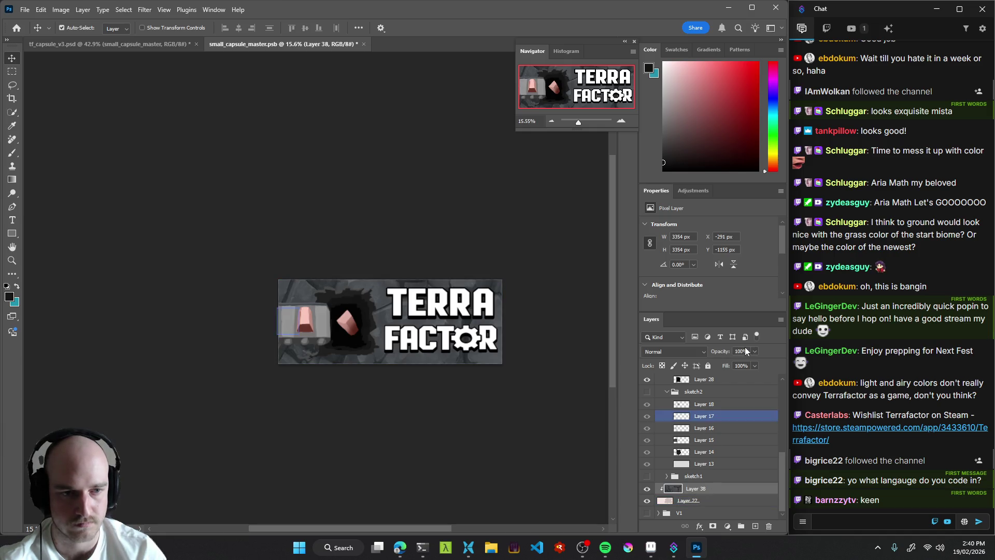
left_click(705, 352)
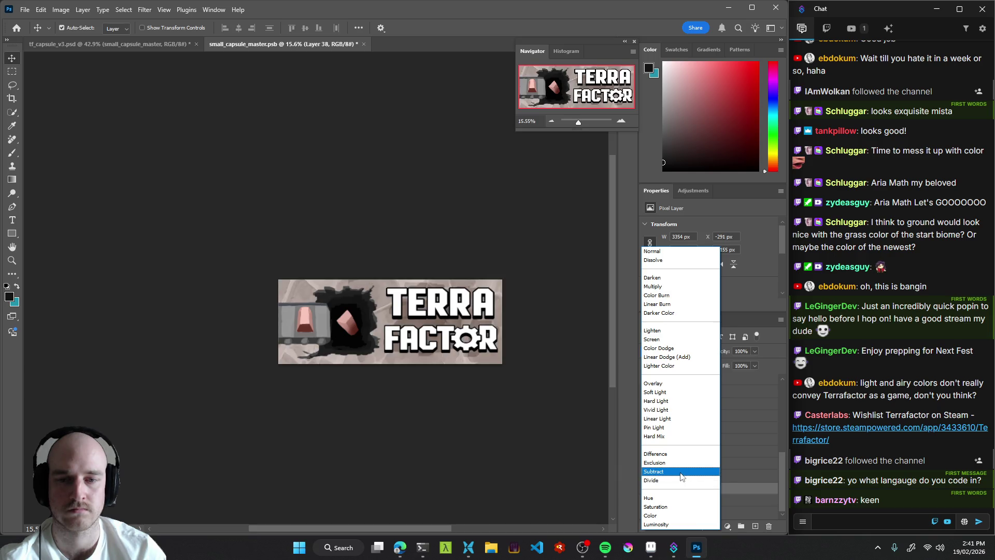
Set the stone layer's blend mode to Subtract and toggle it to compare.
left_click(680, 472)
left_click_drag(491, 375, 457, 356)
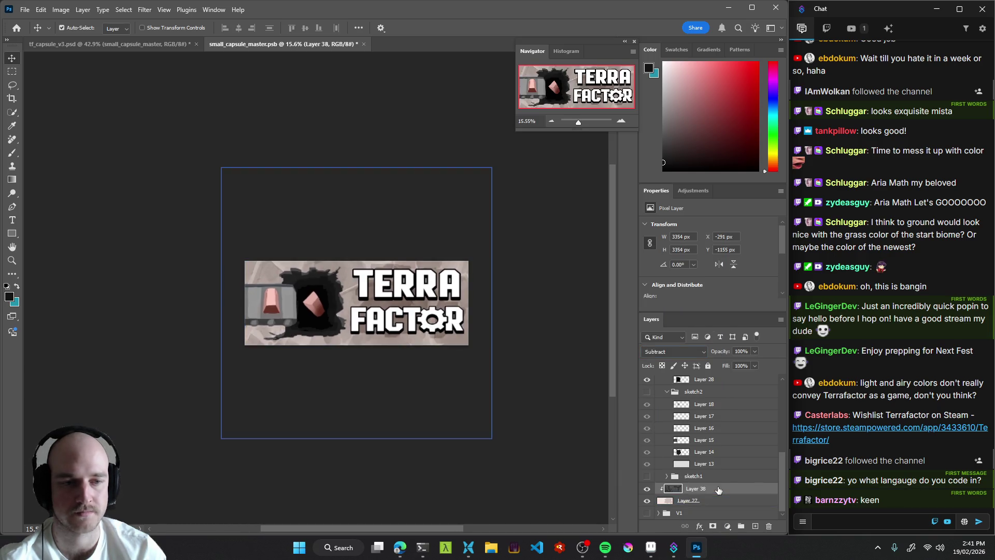
left_click(648, 489)
left_click(648, 489)
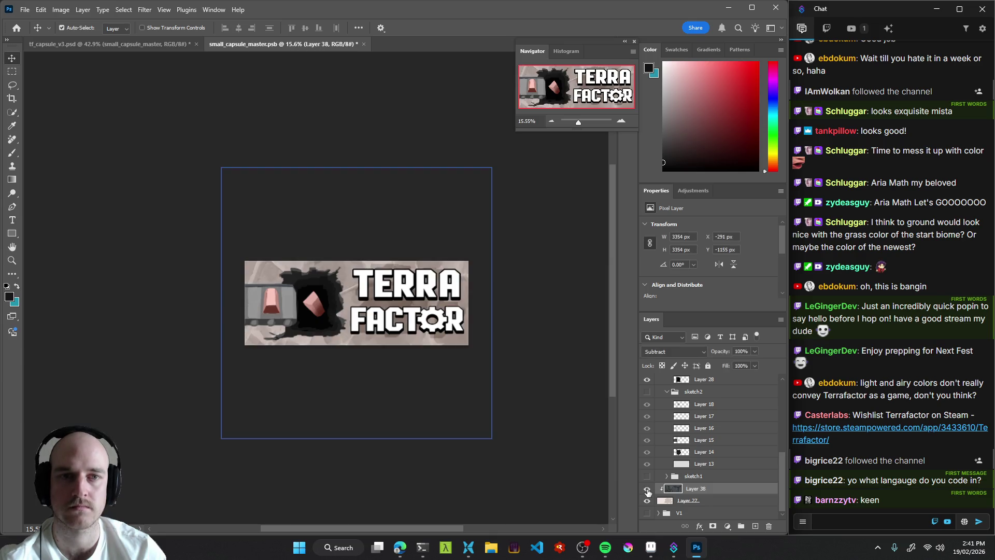
scroll(421, 294, "down", 5)
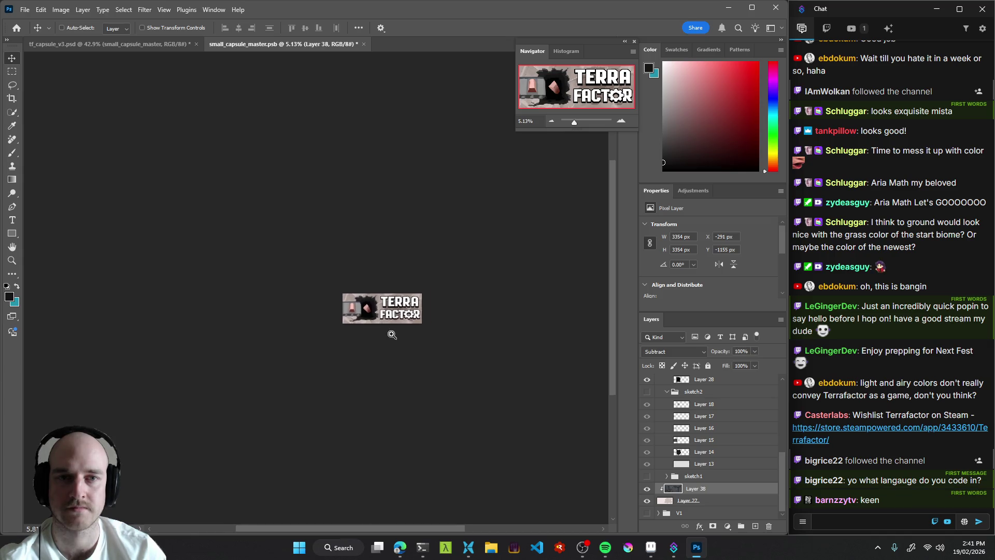
scroll(397, 311, "up", 9)
scroll(452, 309, "down", 5)
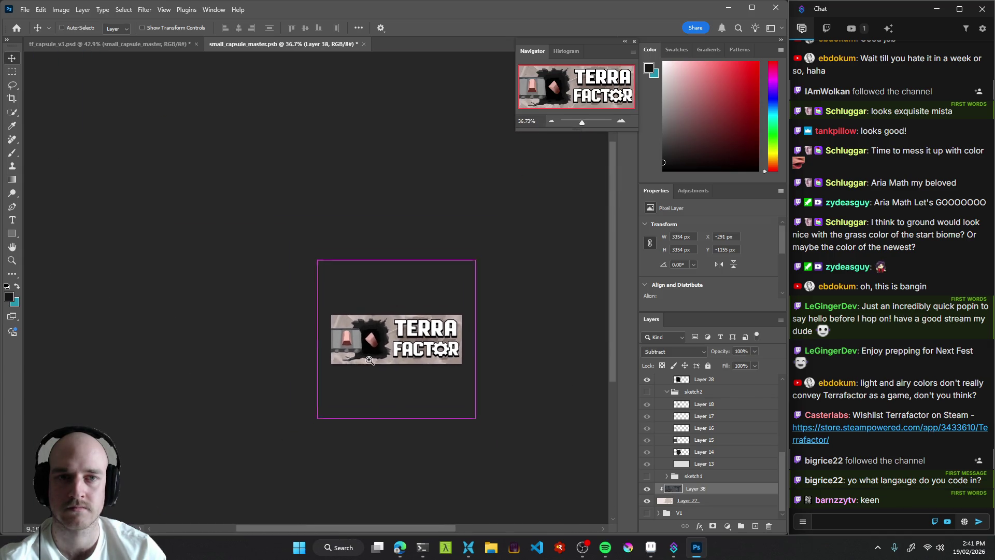
Save the master, review it in tf_capsule_v3's store mockup artboards, then return.
key("ctrl+s")
left_click(109, 44)
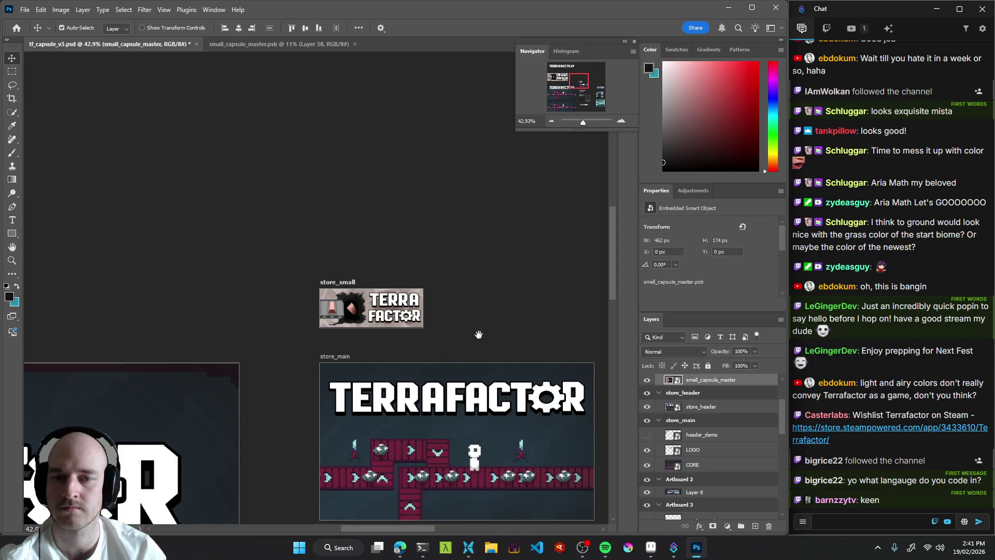
scroll(407, 289, "down", 2)
mouse_move(348, 275)
left_mouse_down()
mouse_move(223, 178)
mouse_move(205, 178)
mouse_move(338, 200)
mouse_move(471, 169)
left_mouse_up()
scroll(357, 206, "up", 4)
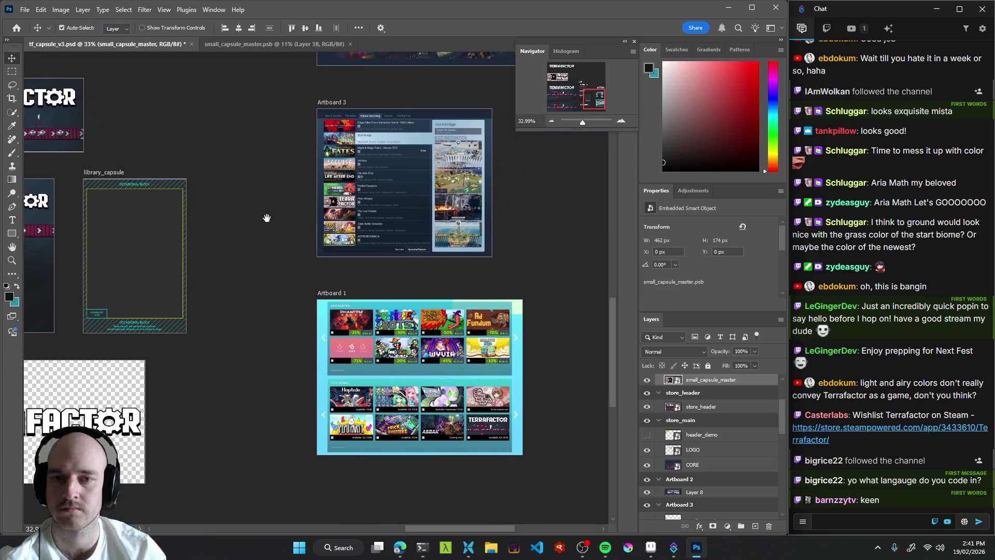
scroll(357, 206, "up", 5)
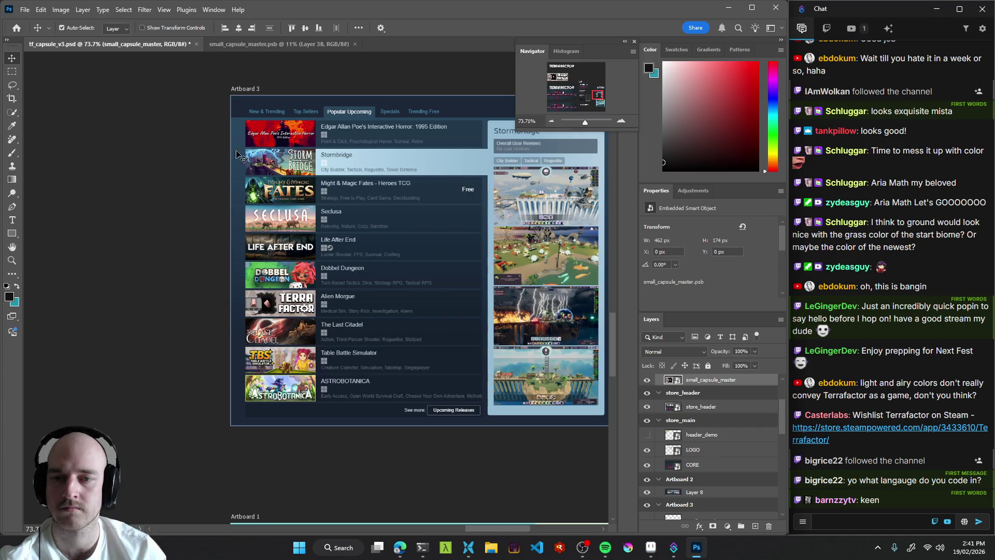
left_click(248, 44)
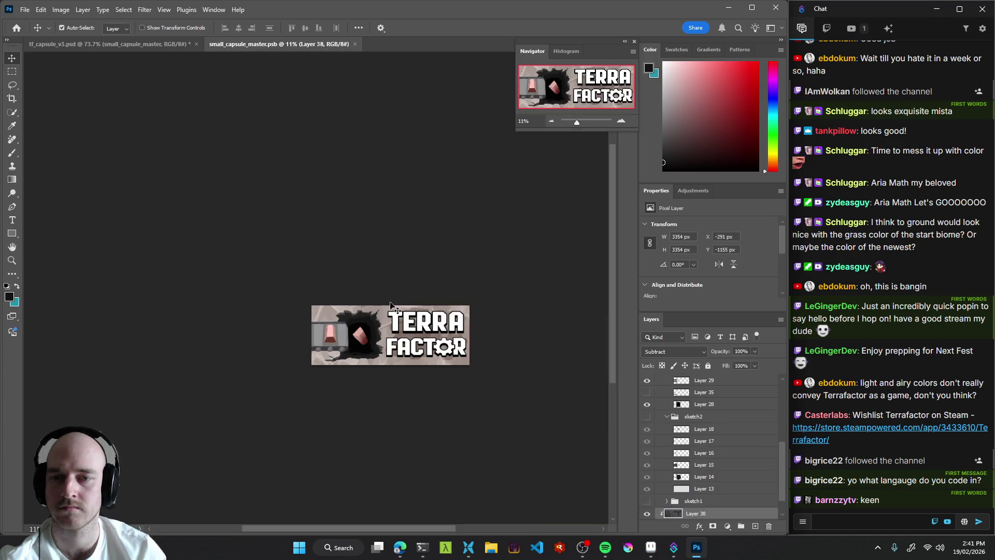
Recolour Layer 37's crystals cyan with Hue -180 and Saturation +53, then save.
left_click(332, 334)
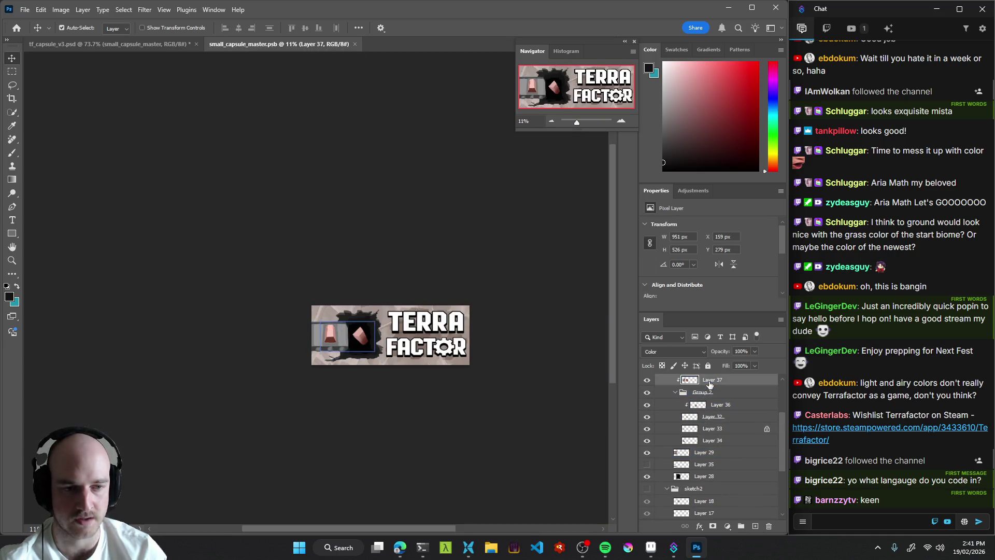
scroll(435, 378, "up", 1)
key("ctrl+u")
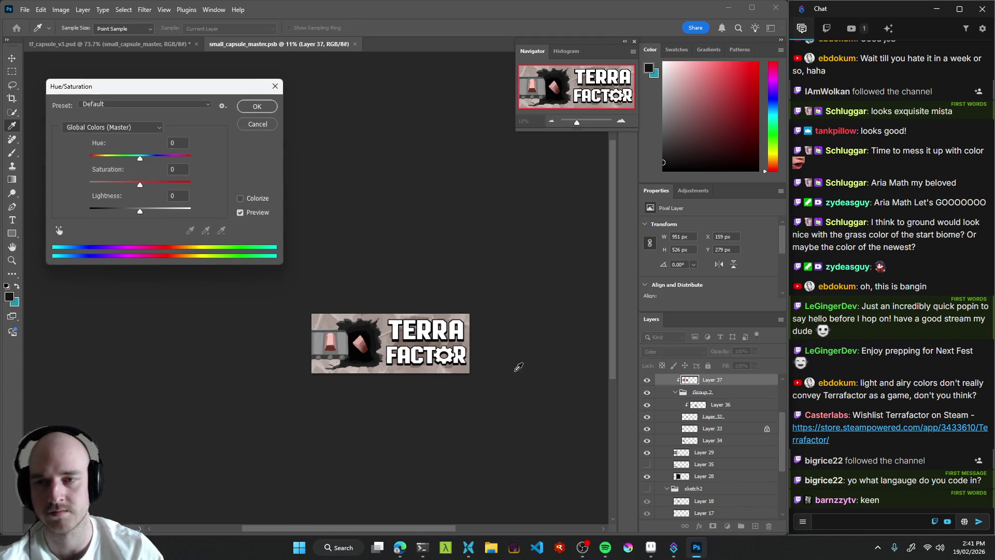
left_click_drag(138, 161, 64, 159)
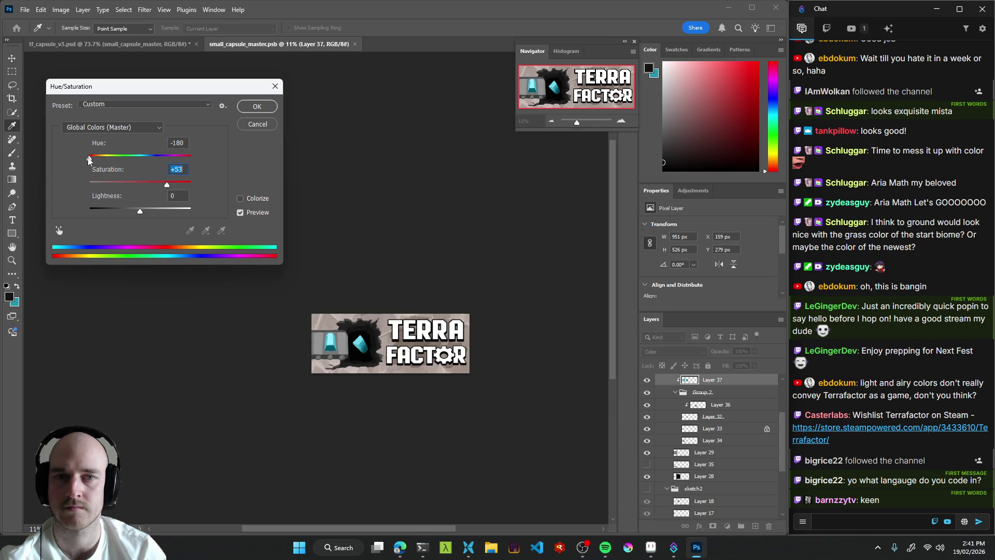
mouse_move(88, 157)
left_mouse_down()
mouse_move(158, 161)
mouse_move(67, 162)
left_mouse_up()
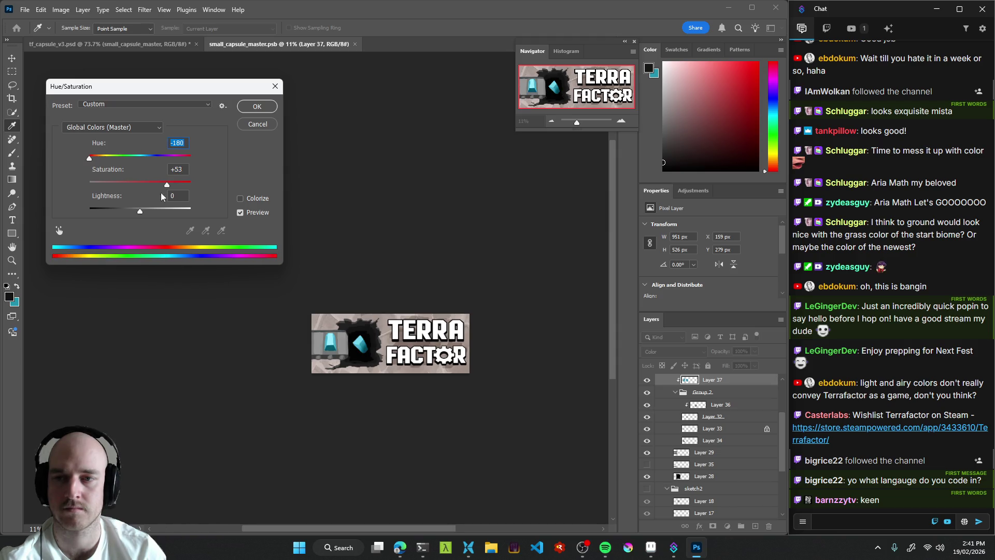
mouse_move(138, 213)
left_mouse_down()
mouse_move(157, 213)
mouse_move(91, 213)
mouse_move(148, 215)
mouse_move(138, 216)
left_mouse_up()
left_click(263, 102)
key("v")
key("ctrl+s")
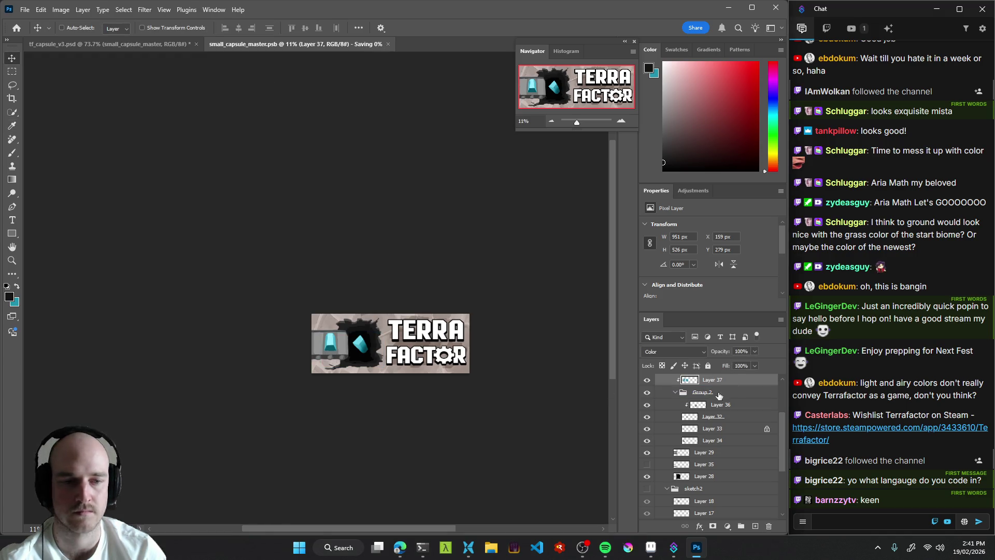
Toggle Group 2's visibility to compare, then select Group 2.
scroll(714, 392, "up", 1)
left_click(648, 417)
left_click(648, 416)
left_click(731, 416)
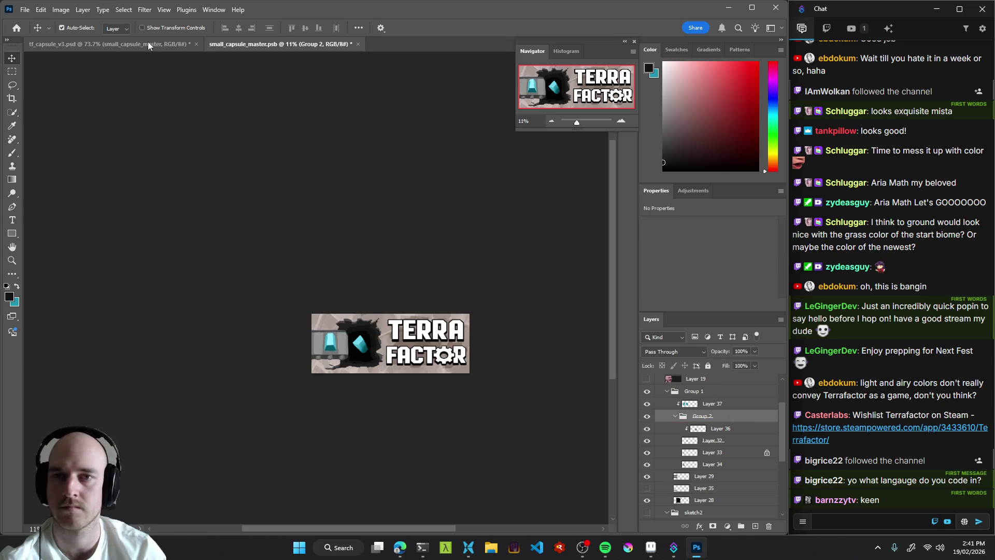
left_click(131, 44)
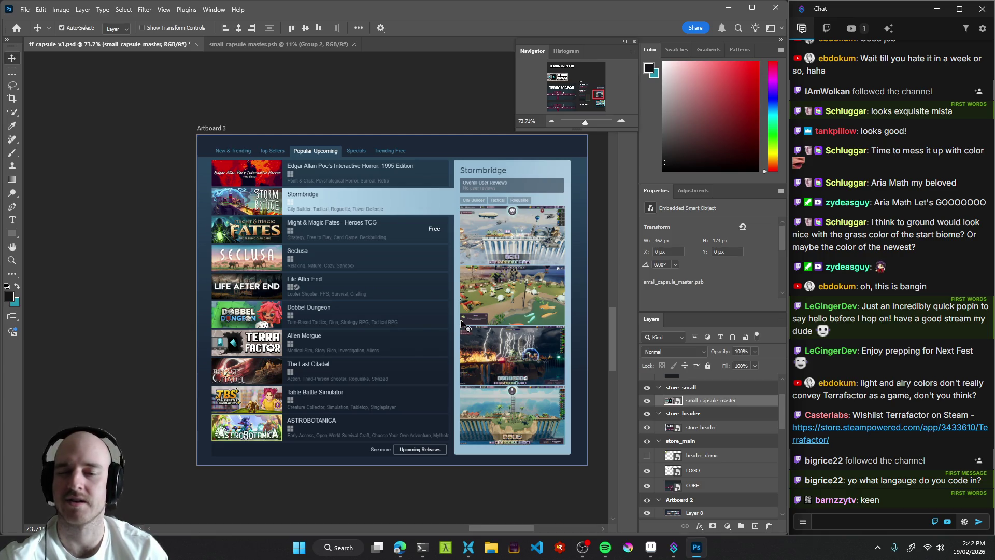
left_click(280, 45)
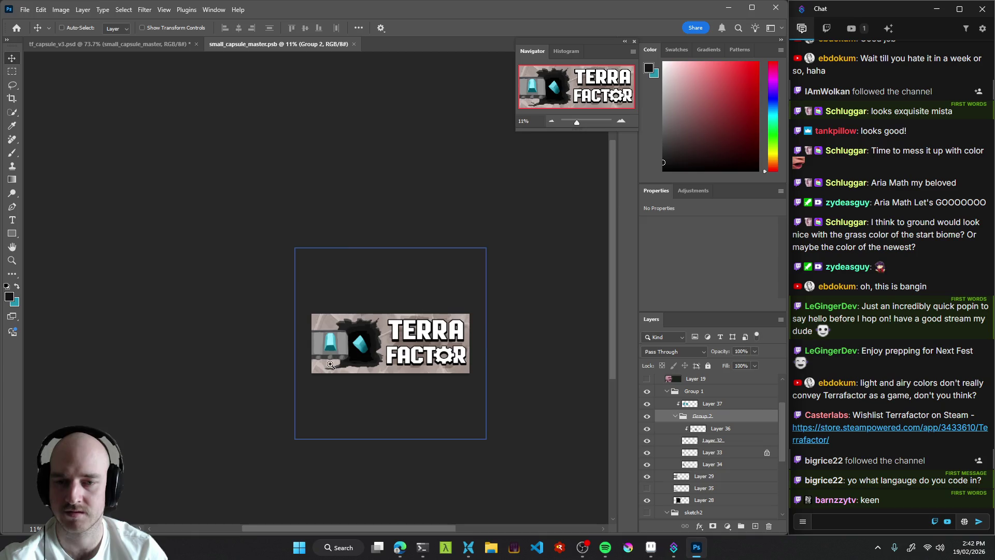
scroll(329, 350, "up", 5)
left_click(279, 343, "ctrl")
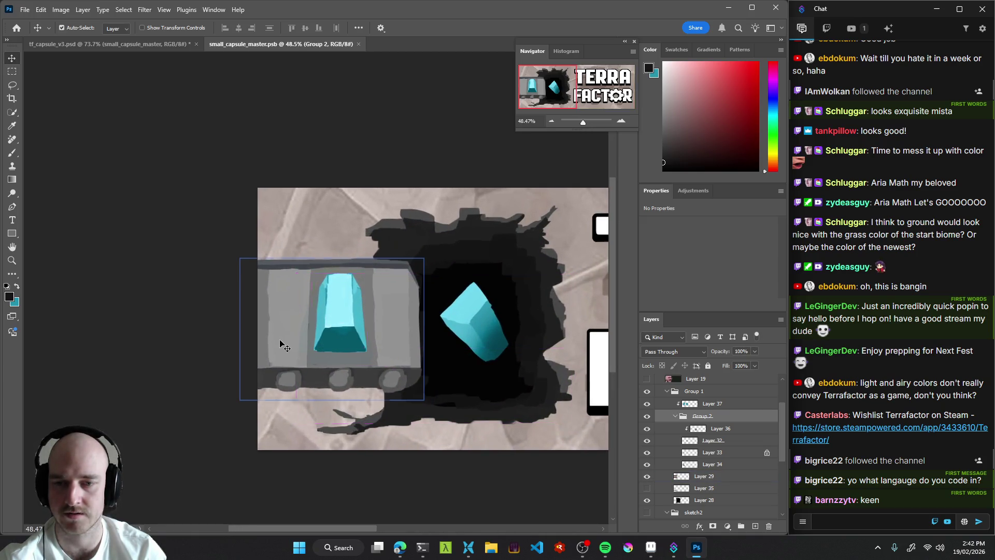
Check the cart body layer's visibility and add a new empty layer above it.
scroll(669, 467, "down", 1)
left_click(647, 464)
left_click(647, 464)
left_click(755, 526)
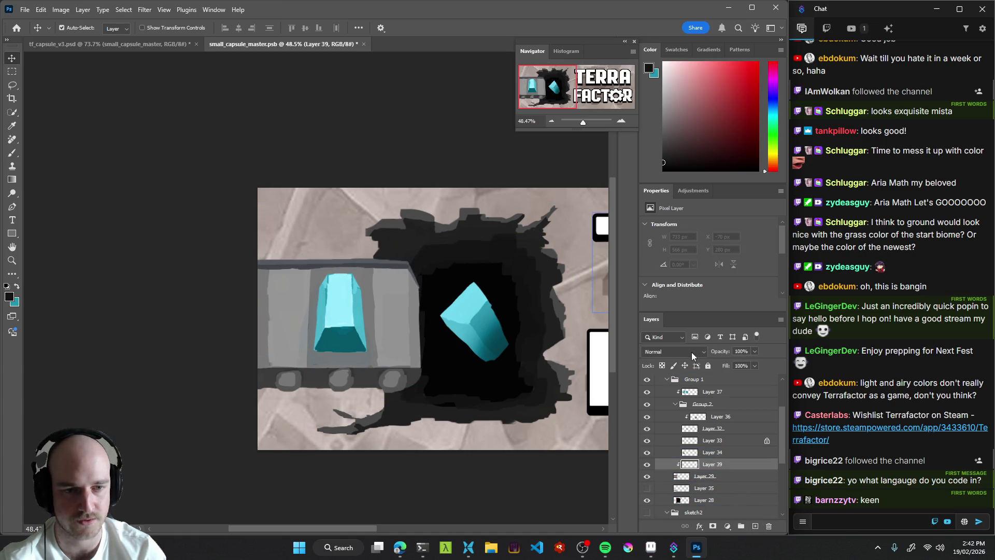
Test red brush stripes across the cart on the new layer, then undo them.
key("b")
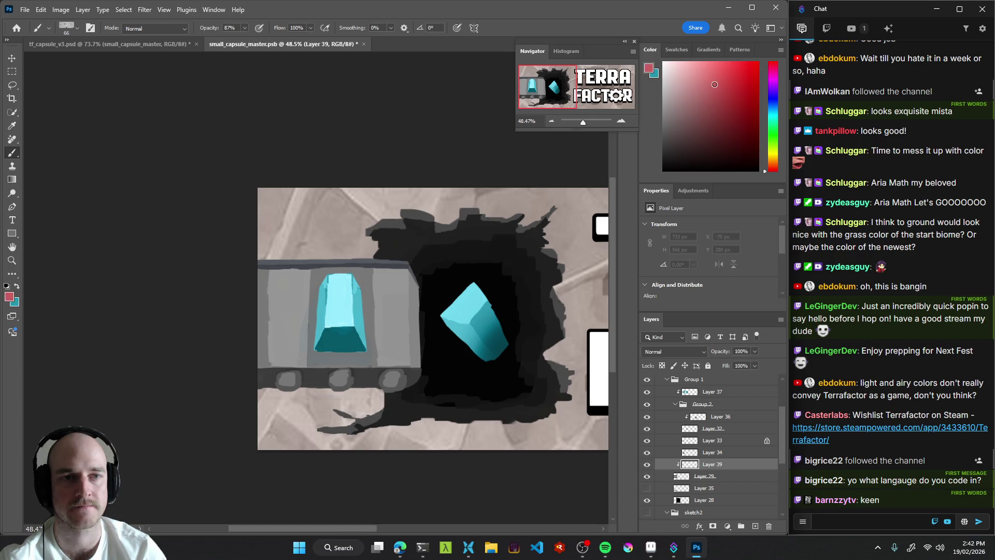
left_click_drag(342, 316, 262, 384)
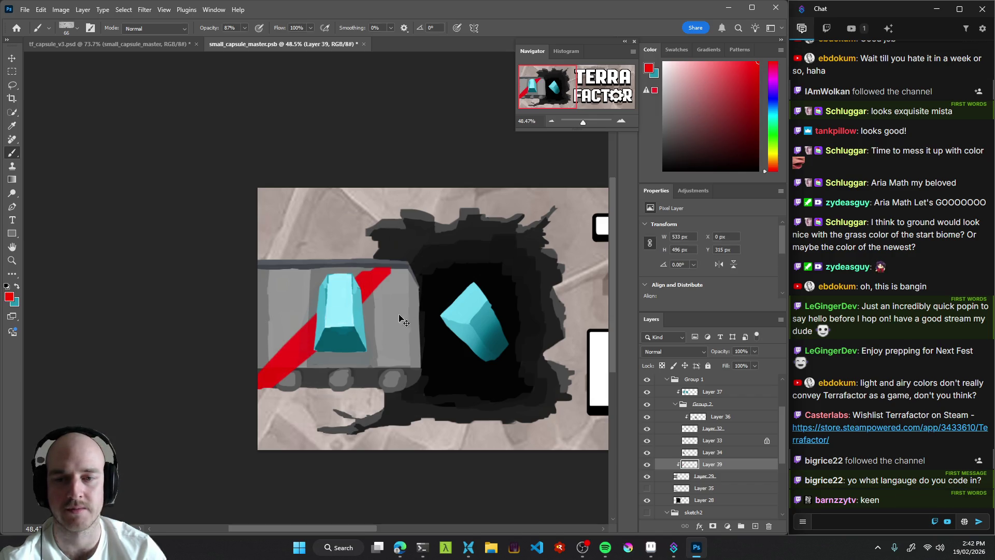
key("ctrl+z")
left_click_drag(378, 259, 224, 353)
left_click_drag(223, 415, 363, 327)
key("ctrl+z")
key("ctrl+z")
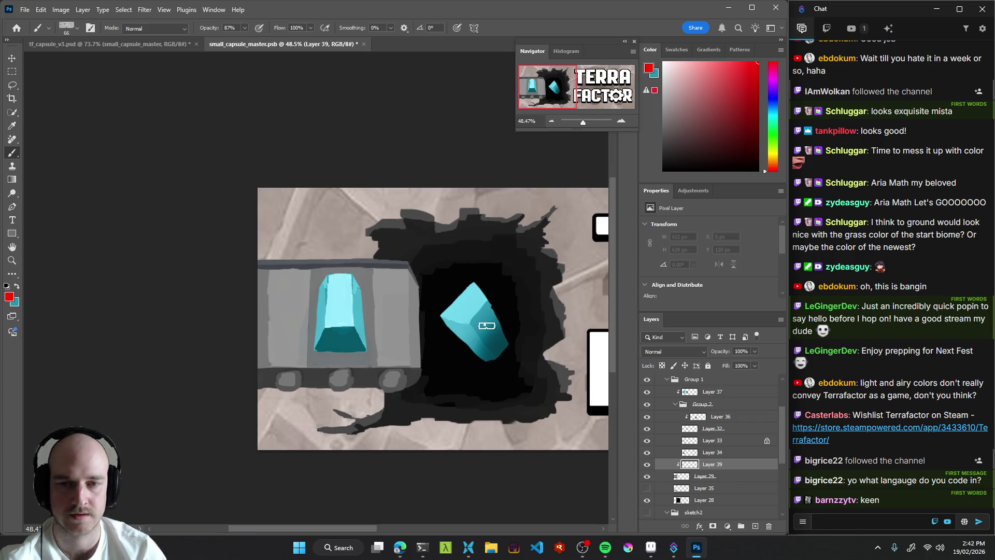
Set the new layer's blend mode to Color and test a red tint, undoing it.
left_click(674, 352)
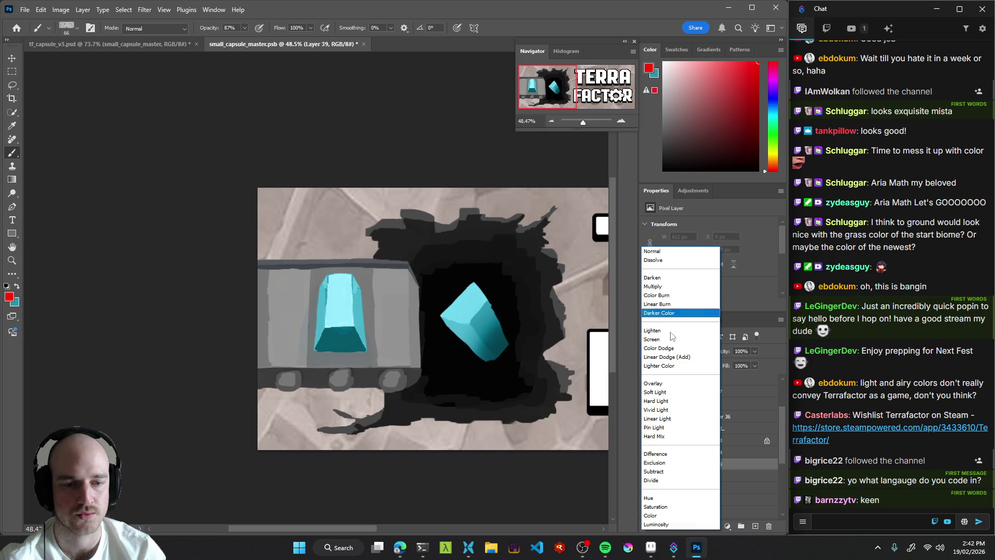
left_click(664, 516)
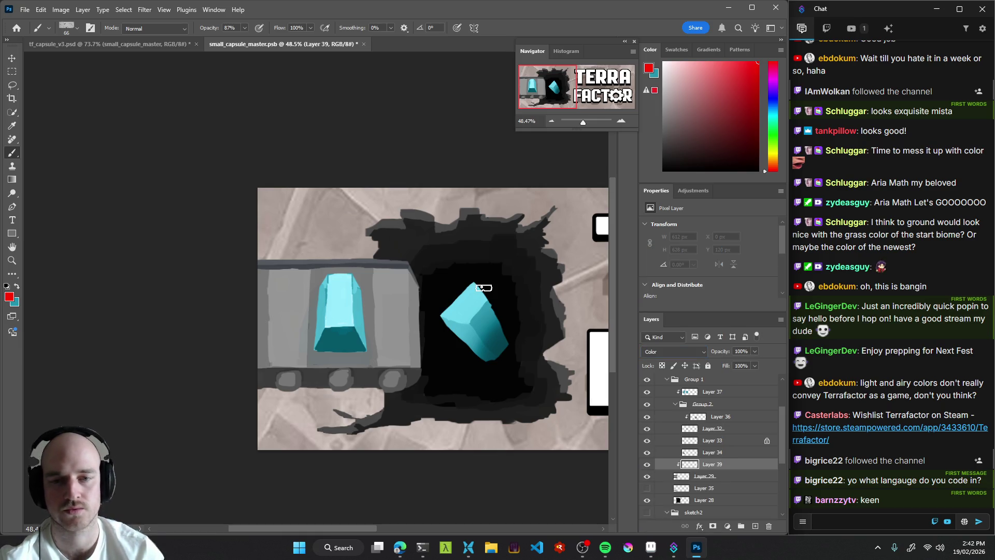
mouse_move(378, 276)
left_mouse_down()
mouse_move(340, 374)
mouse_move(362, 363)
mouse_move(373, 384)
mouse_move(386, 290)
mouse_move(280, 275)
left_mouse_up()
key("ctrl+z")
scroll(414, 337, "down", 10)
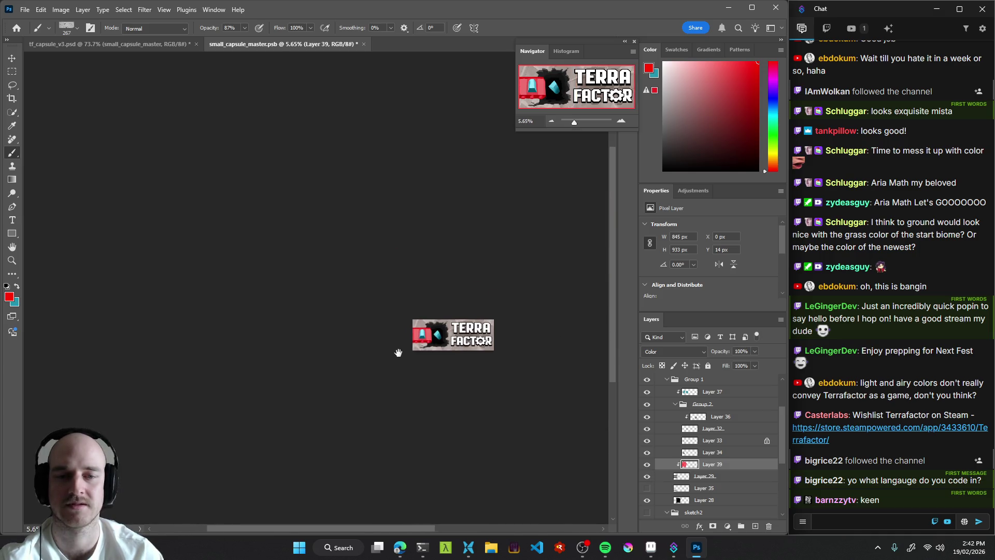
scroll(388, 344, "up", 8)
key("ctrl+z")
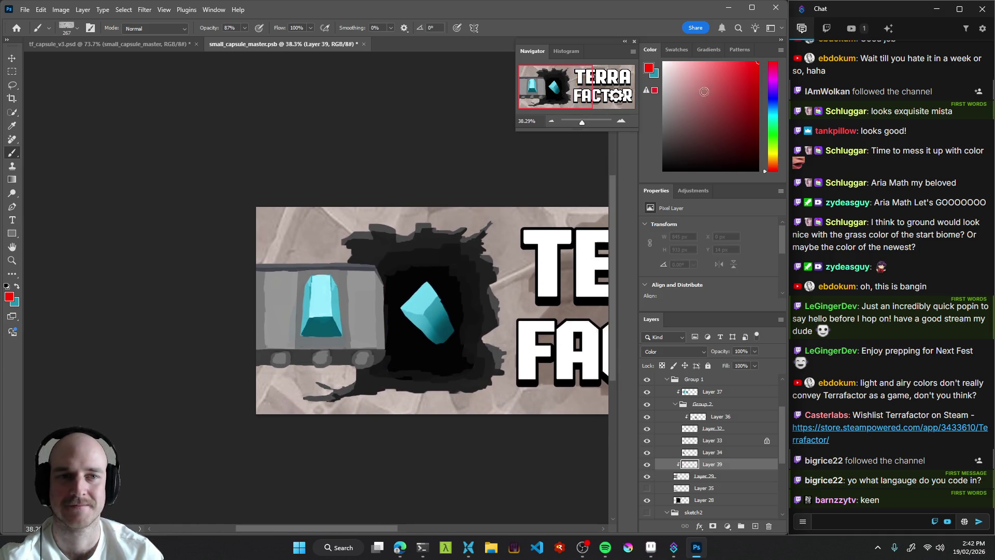
Tint the cart body orange, discard a purple wheel-strip trial, and save the file.
left_click(772, 160)
left_click(742, 78)
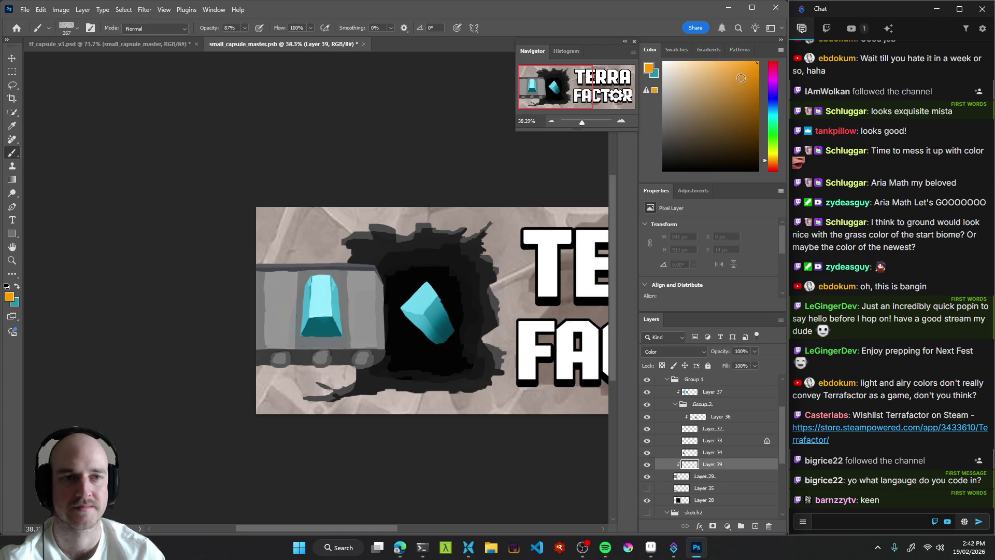
mouse_move(322, 282)
left_mouse_down()
mouse_move(300, 241)
mouse_move(288, 378)
mouse_move(403, 275)
mouse_move(386, 342)
left_mouse_up()
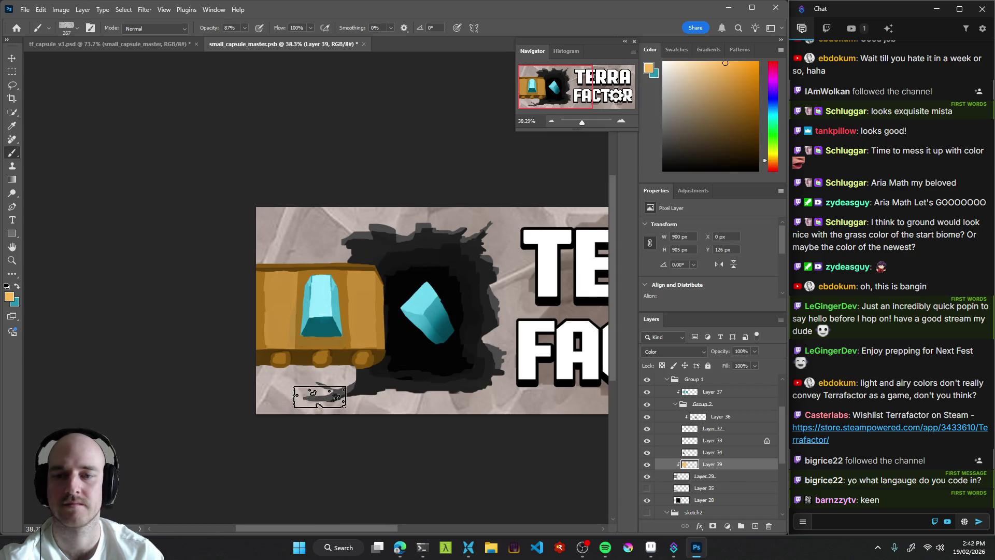
mouse_move(359, 306)
left_mouse_down()
mouse_move(394, 292)
mouse_move(363, 293)
left_mouse_up()
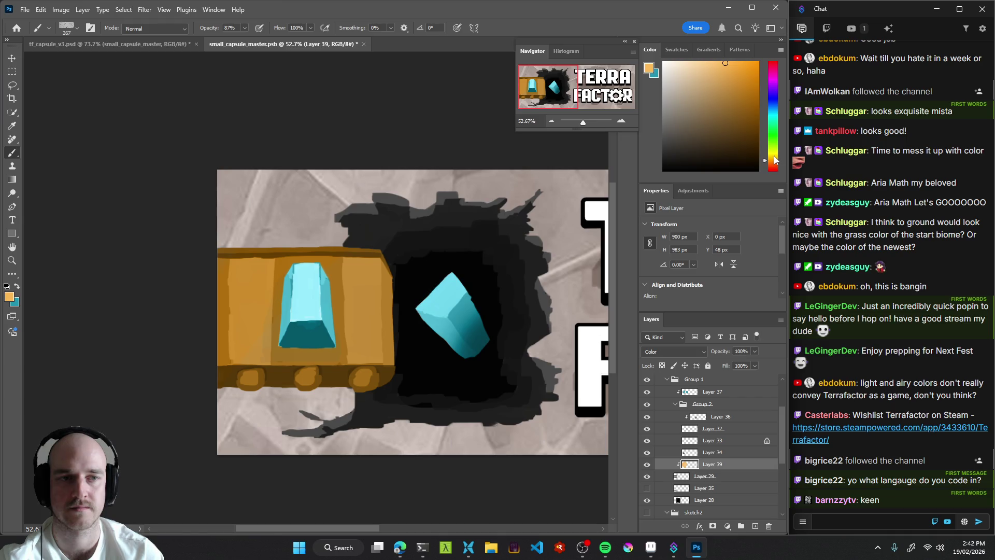
left_click(772, 92)
left_click(701, 97)
mouse_move(238, 373)
left_mouse_down()
mouse_move(238, 384)
mouse_move(381, 381)
mouse_move(223, 384)
mouse_move(396, 360)
mouse_move(351, 229)
mouse_move(180, 343)
mouse_move(484, 290)
mouse_move(461, 344)
left_mouse_up()
key("ctrl+z")
key("ctrl+s")
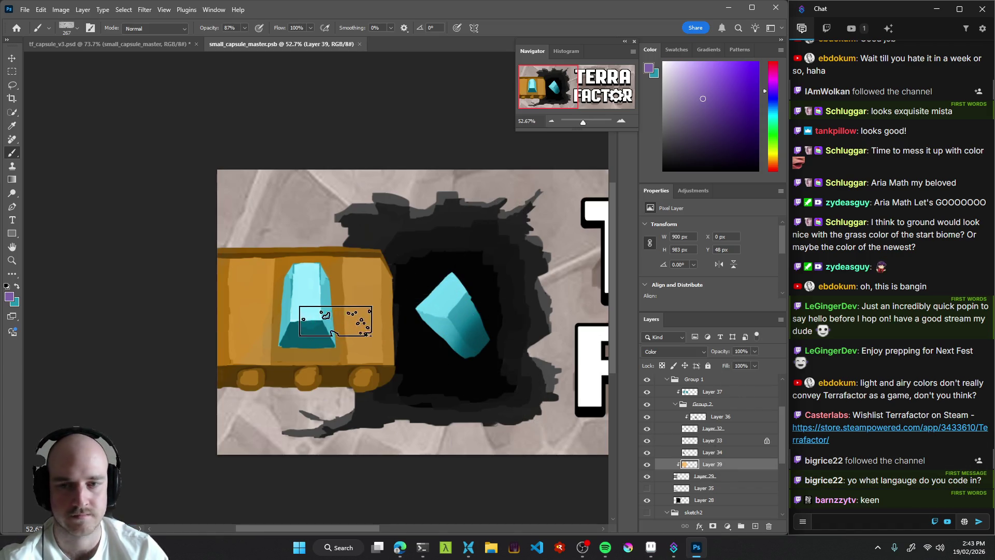
Delete the orange tint so the cart returns to grey, and shrink the brush.
left_click_drag(518, 325, 438, 316)
scroll(438, 316, "down", 5)
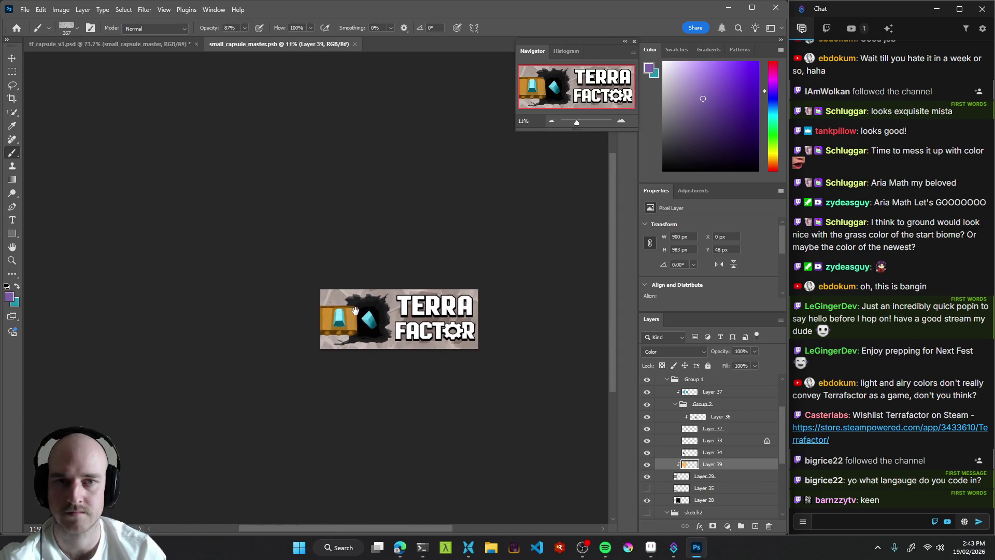
scroll(344, 321, "up", 8)
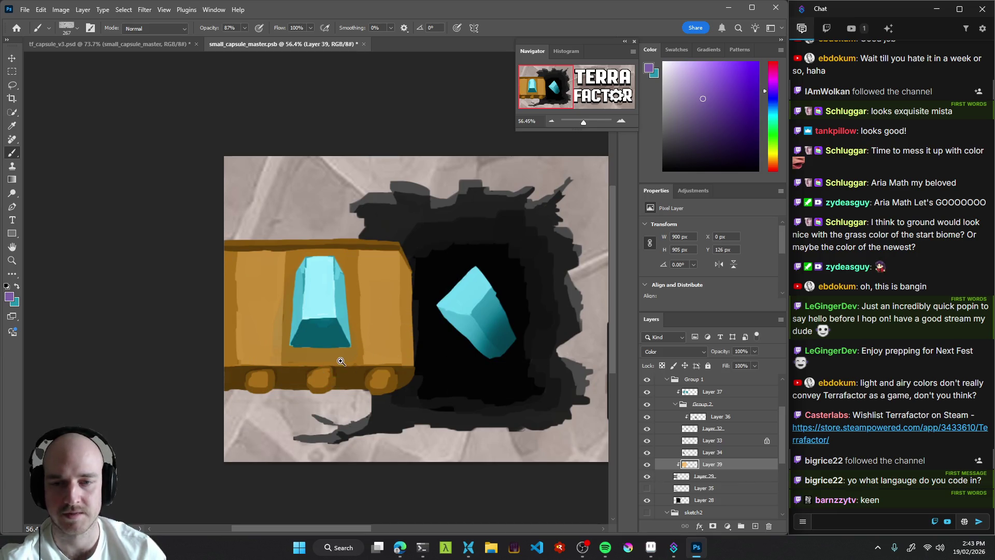
scroll(366, 371, "up", 3)
key("Delete")
left_click_drag(391, 365, 329, 349)
Try purple, bright orange and beige on the right wheel, undoing the purple and beige.
left_click_drag(399, 389, 418, 393)
key("ctrl+z")
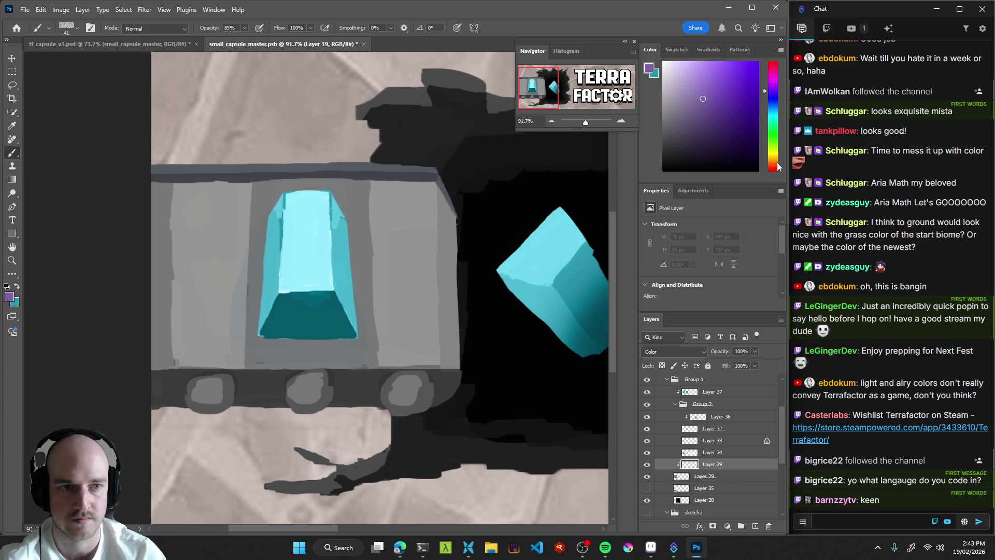
left_click(776, 163)
left_click_drag(741, 97, 767, 95)
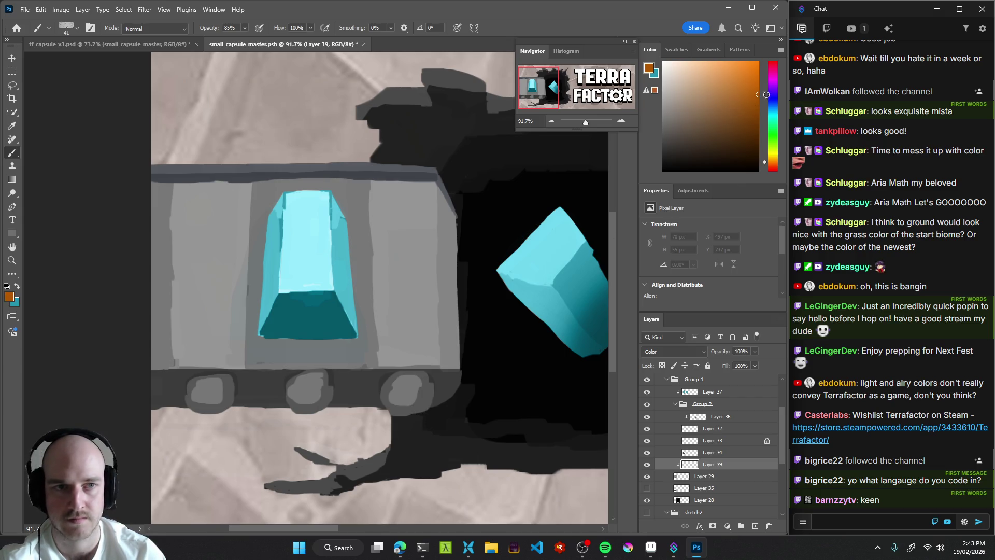
mouse_move(440, 405)
left_mouse_down()
mouse_move(407, 400)
mouse_move(410, 386)
mouse_move(406, 399)
left_mouse_up()
left_click(678, 98)
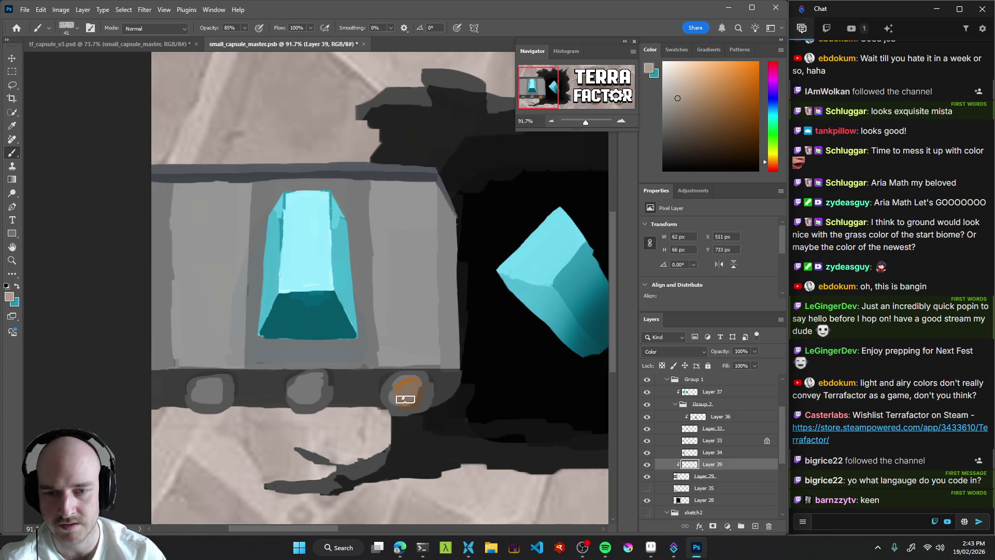
key("ctrl+z")
Paint the right, middle and left wheels an orange-brown colour.
left_click_drag(742, 111, 733, 103)
mouse_move(411, 388)
left_mouse_down()
mouse_move(403, 396)
mouse_move(421, 408)
mouse_move(396, 399)
left_mouse_up()
mouse_move(297, 391)
left_mouse_down()
mouse_move(311, 381)
mouse_move(319, 393)
mouse_move(296, 386)
left_mouse_up()
mouse_move(211, 396)
left_mouse_down()
mouse_move(195, 393)
mouse_move(213, 384)
mouse_move(222, 390)
mouse_move(208, 403)
mouse_move(215, 385)
mouse_move(213, 398)
left_mouse_up()
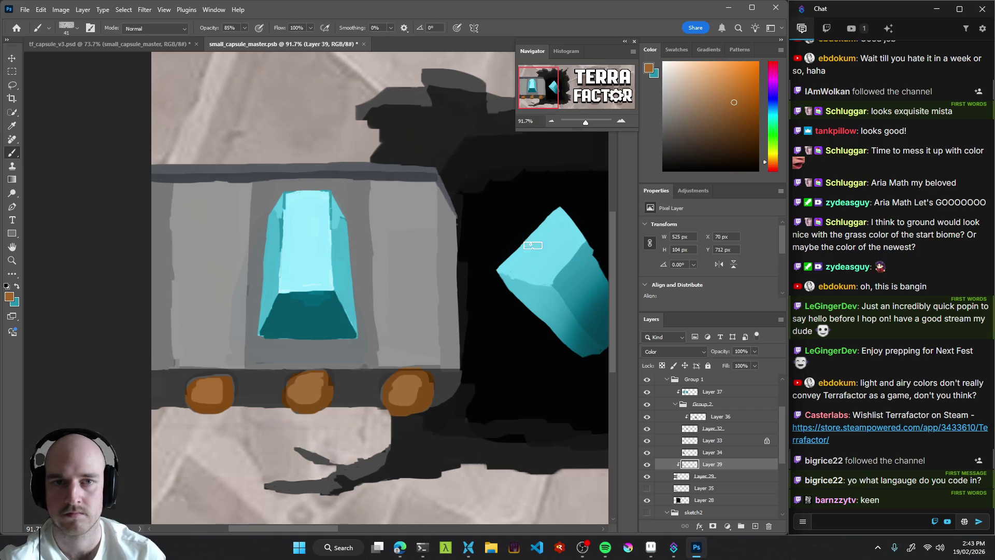
left_click_drag(389, 408, 400, 397)
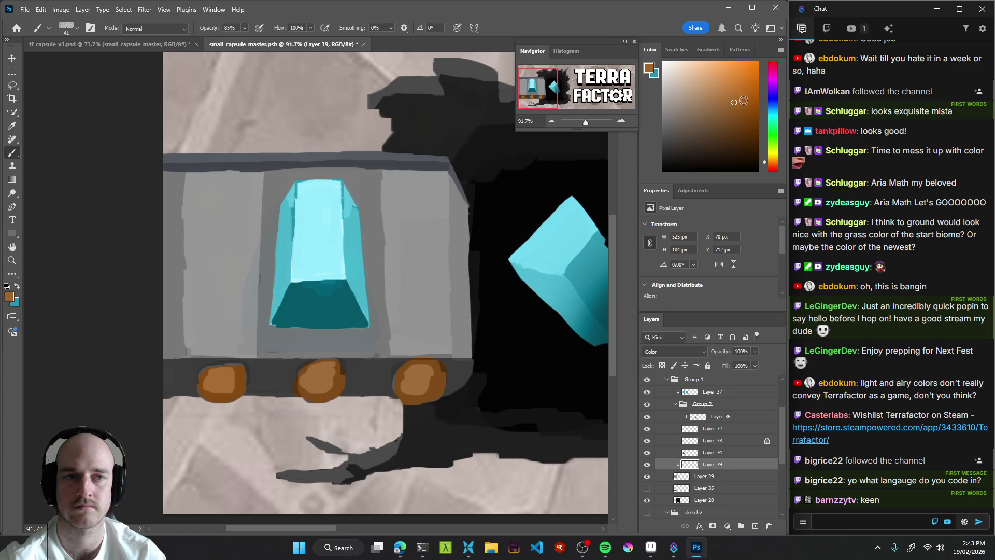
Try red, purple and magenta strokes near the middle wheel, undoing each one.
left_click(777, 178)
mouse_move(372, 363)
left_mouse_down()
mouse_move(366, 345)
mouse_move(379, 394)
left_mouse_up()
key("ctrl+z")
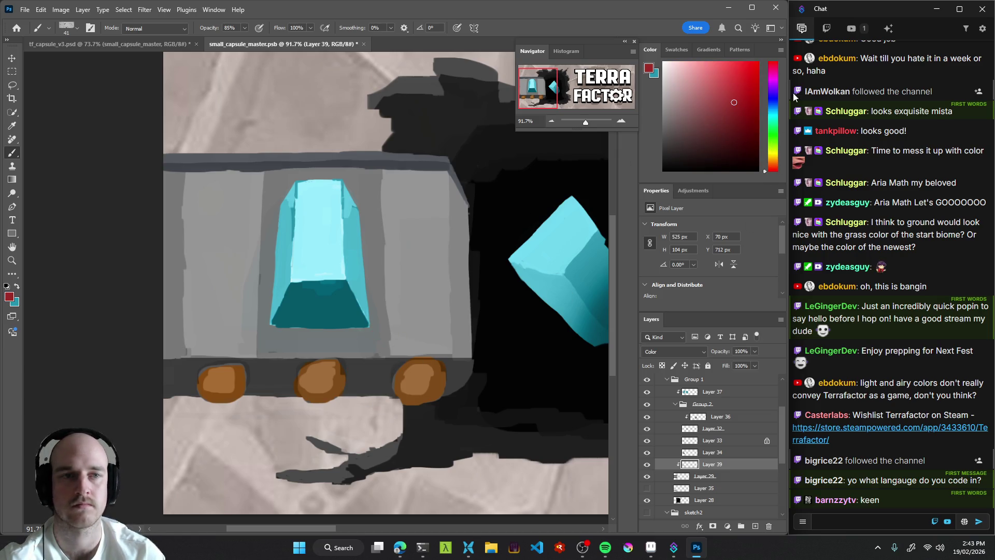
left_click(776, 153)
left_click(778, 80)
mouse_move(363, 369)
left_mouse_down()
mouse_move(365, 353)
mouse_move(388, 357)
left_mouse_up()
key("ctrl+z")
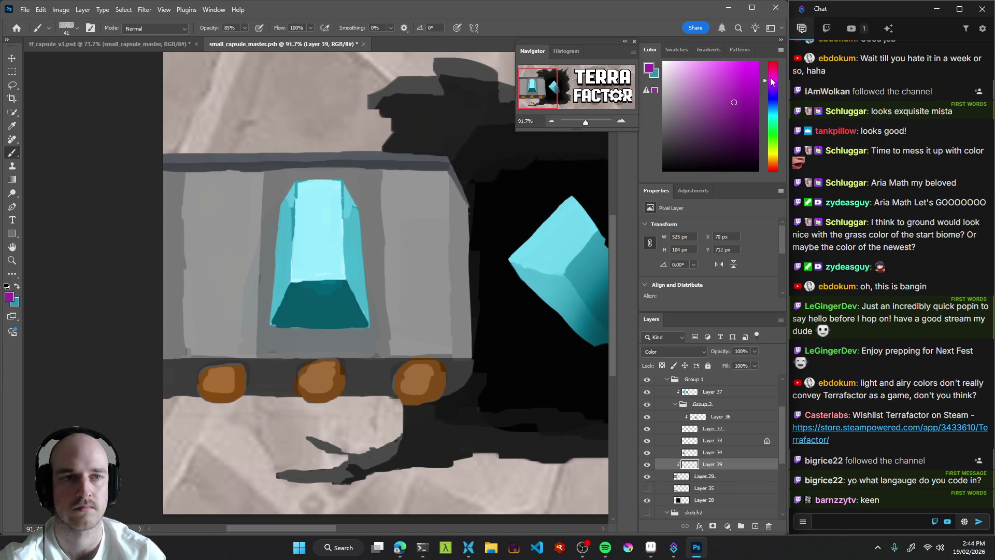
left_click(709, 90)
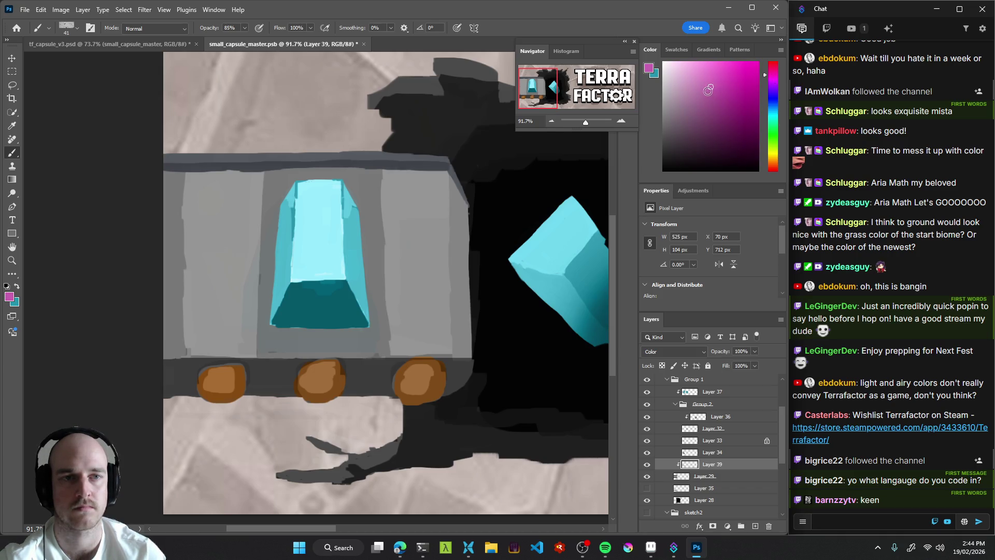
left_click_drag(336, 404, 367, 410)
key("ctrl+z")
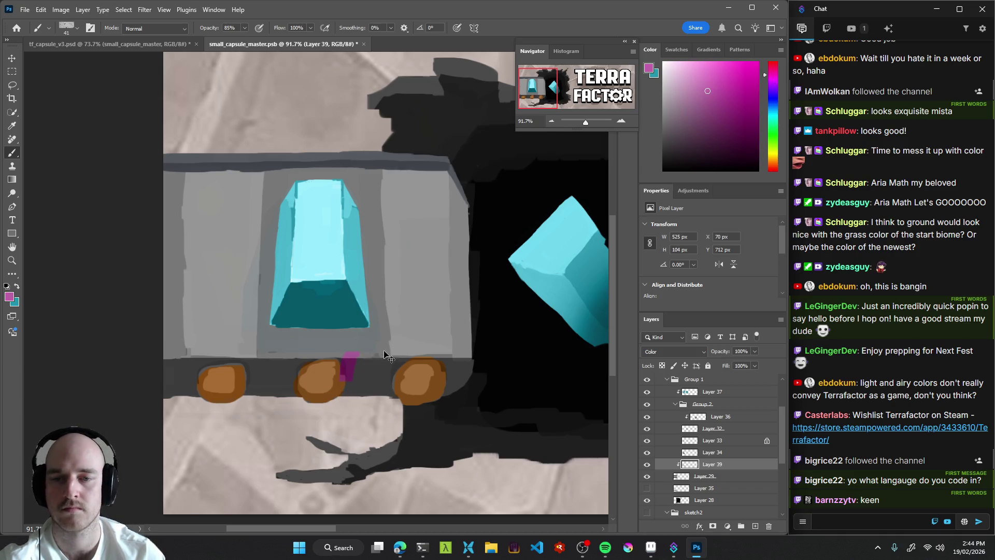
Try purple and teal strokes between the wheels, undo them, and zoom out to the whole image.
left_click(773, 92)
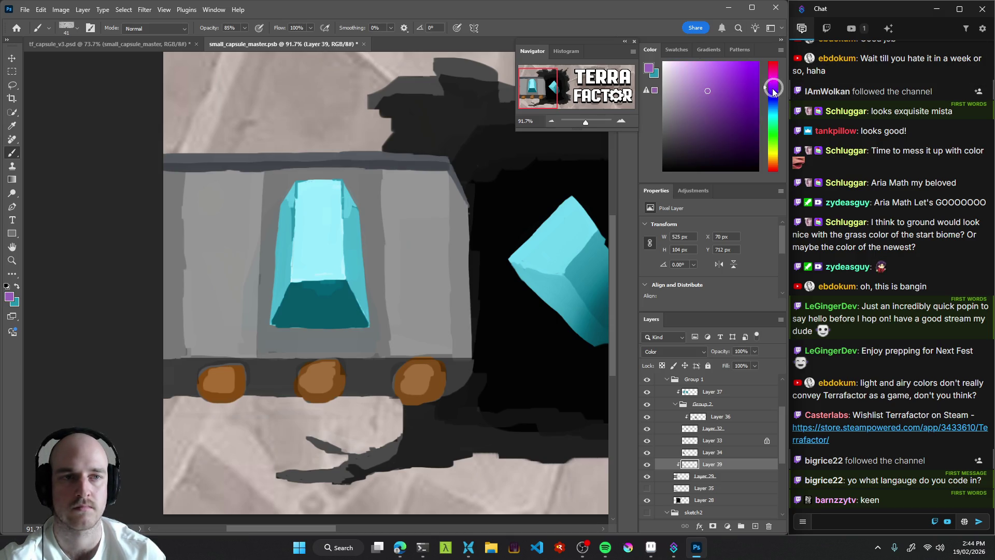
left_click_drag(366, 394, 376, 327)
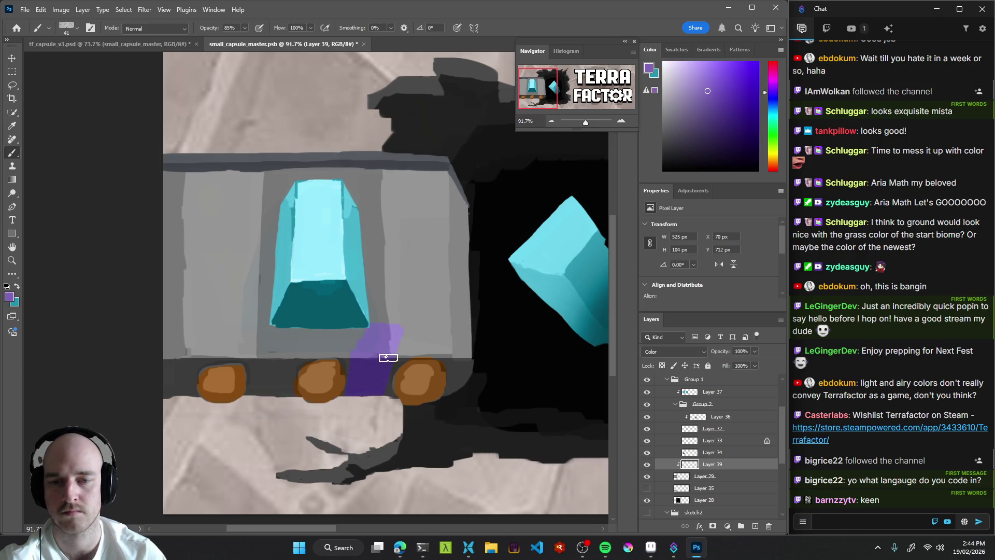
key("ctrl+z")
left_click(772, 114)
mouse_move(362, 404)
left_mouse_down()
mouse_move(388, 316)
mouse_move(400, 328)
left_mouse_up()
key("ctrl+z")
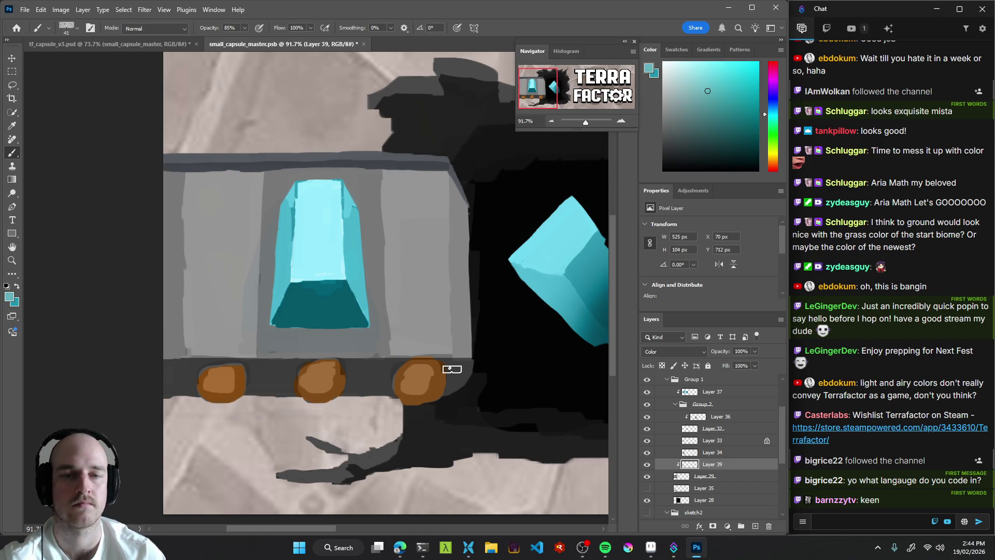
left_click_drag(439, 396, 350, 391)
mouse_move(497, 418)
left_mouse_down()
mouse_move(389, 413)
mouse_move(404, 404)
left_mouse_up()
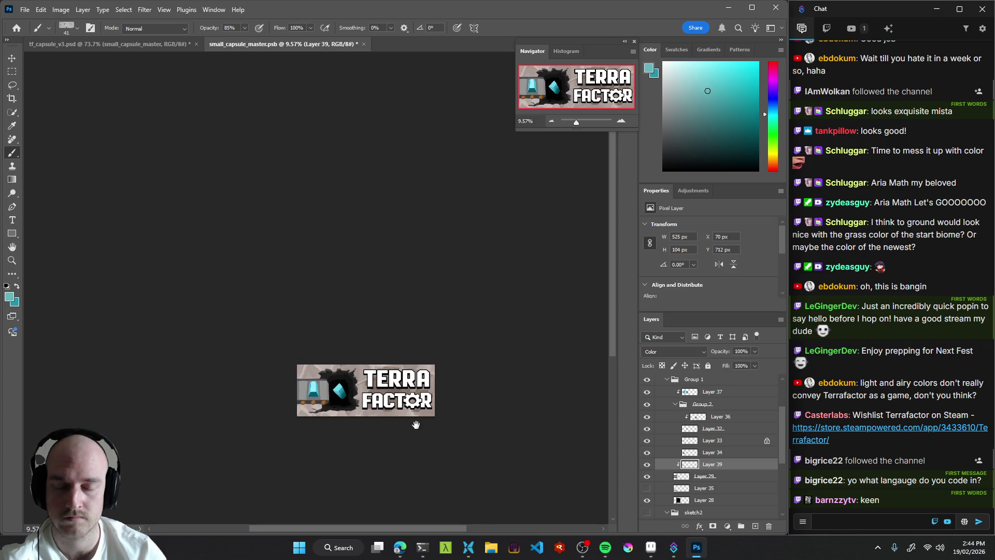
Select the cart's layer and zoom in on the cart for painting.
scroll(330, 393, "up", 10)
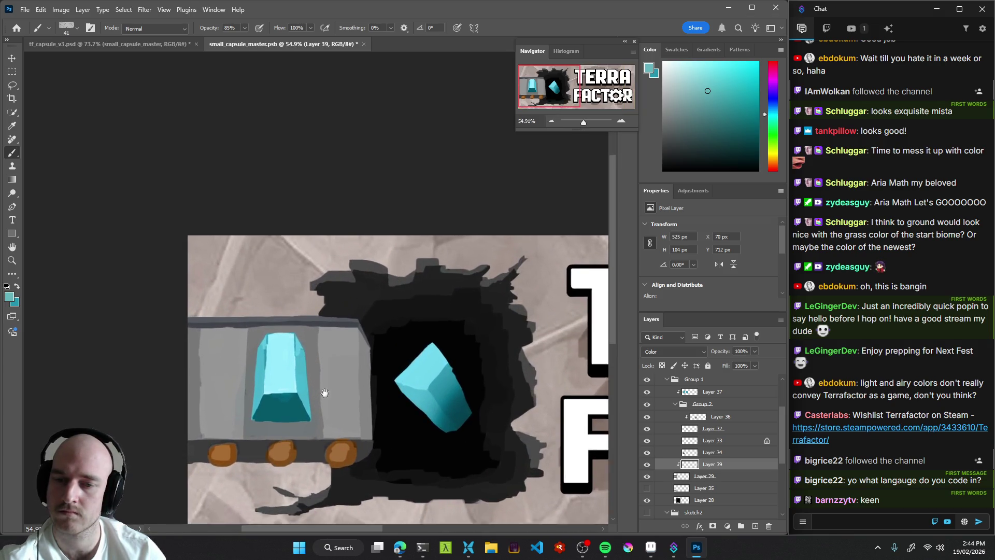
scroll(363, 381, "left", 1)
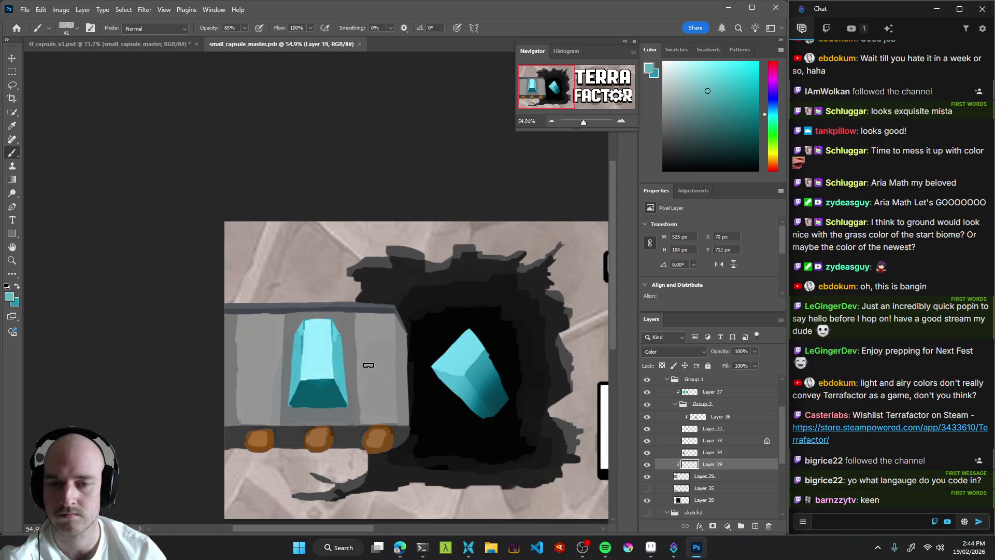
key("v")
left_click(369, 367)
key("b")
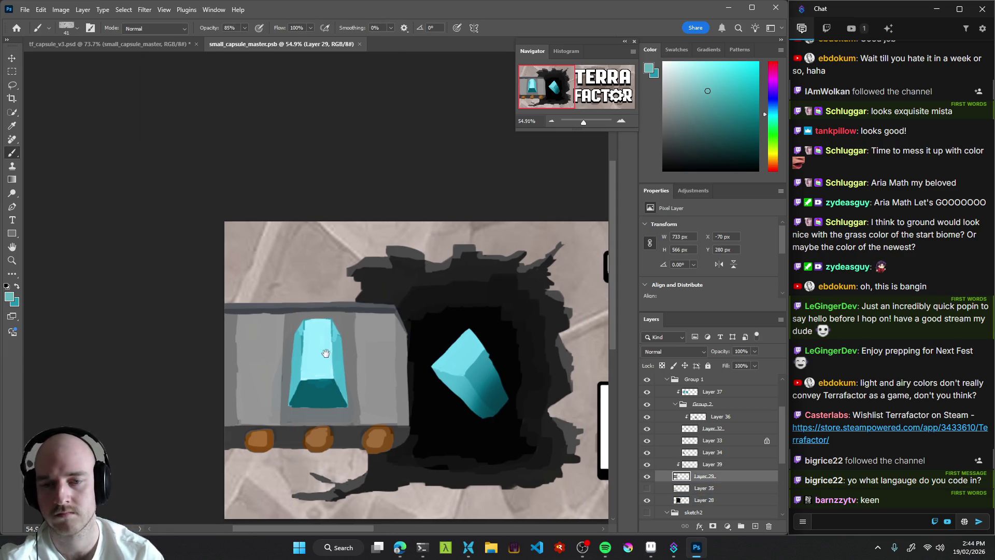
left_click_drag(326, 354, 358, 332)
scroll(358, 332, "up", 1)
Sample the cart's grey, lighten it, and shrink the brush to 15 px.
left_click(417, 350, "alt")
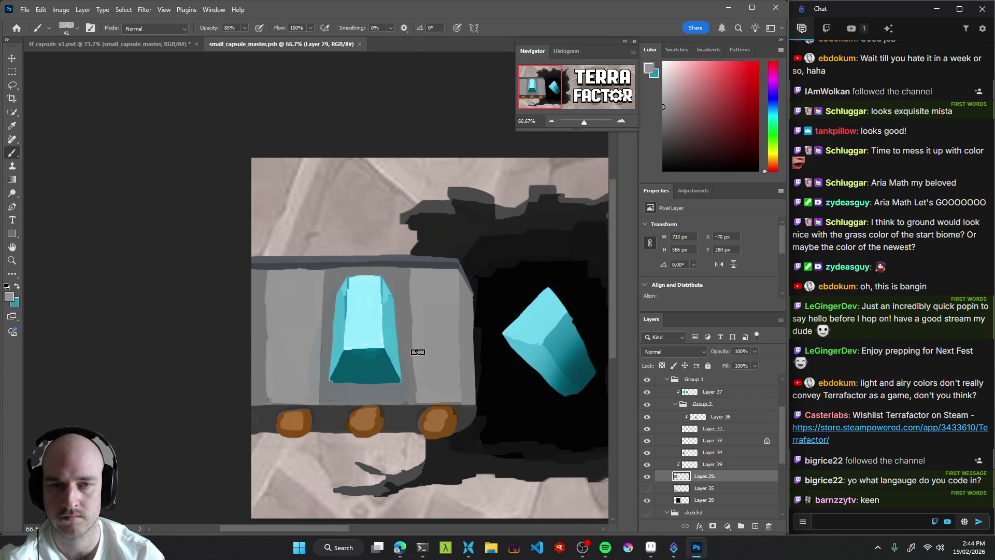
scroll(414, 334, "up", 3)
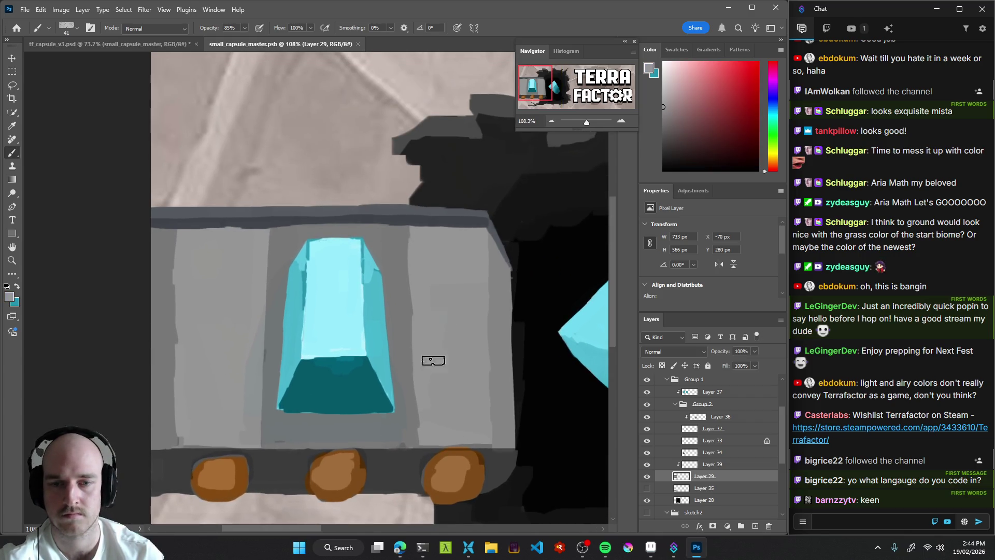
left_click(402, 294, "alt")
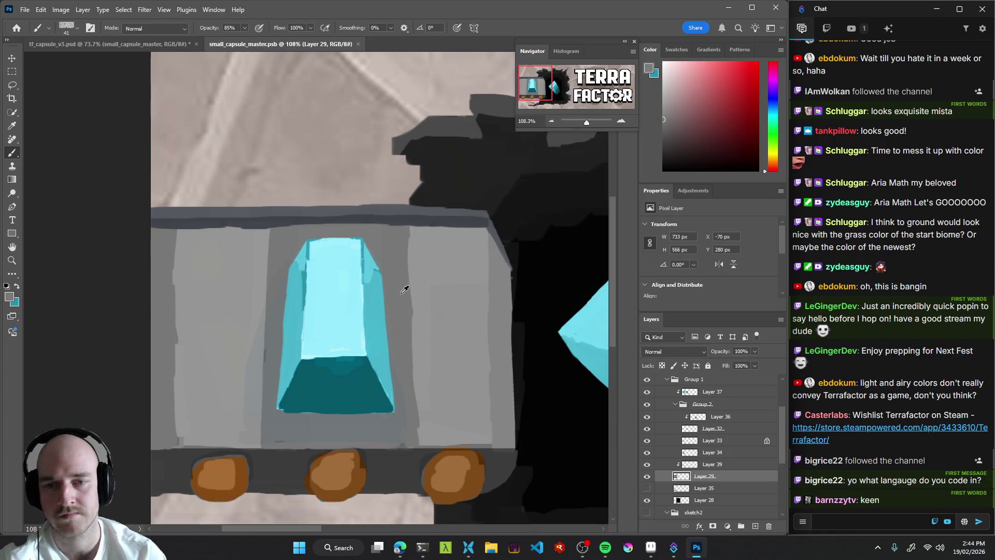
left_click_drag(669, 108, 664, 100)
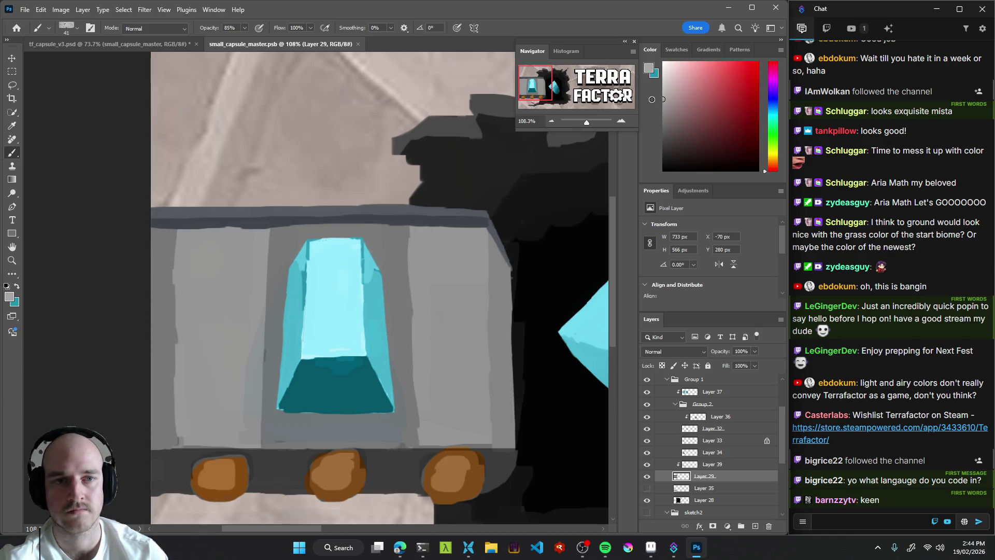
right_click(420, 279, "alt")
left_click(661, 84)
Paint light vertical highlight strips beside the crystal and on the left and right panels.
left_click_drag(411, 265, 417, 422)
left_click_drag(412, 295, 409, 240)
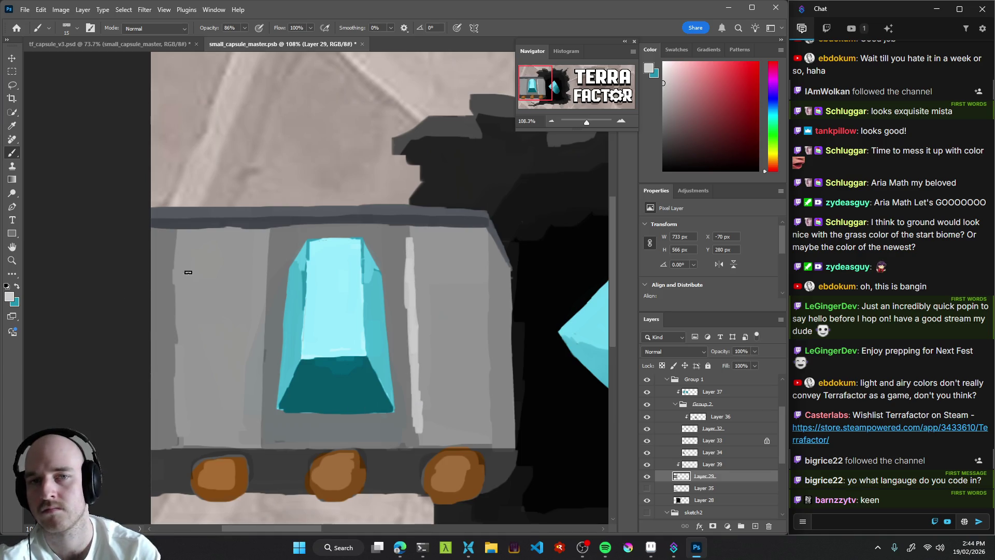
left_click_drag(173, 275, 176, 422)
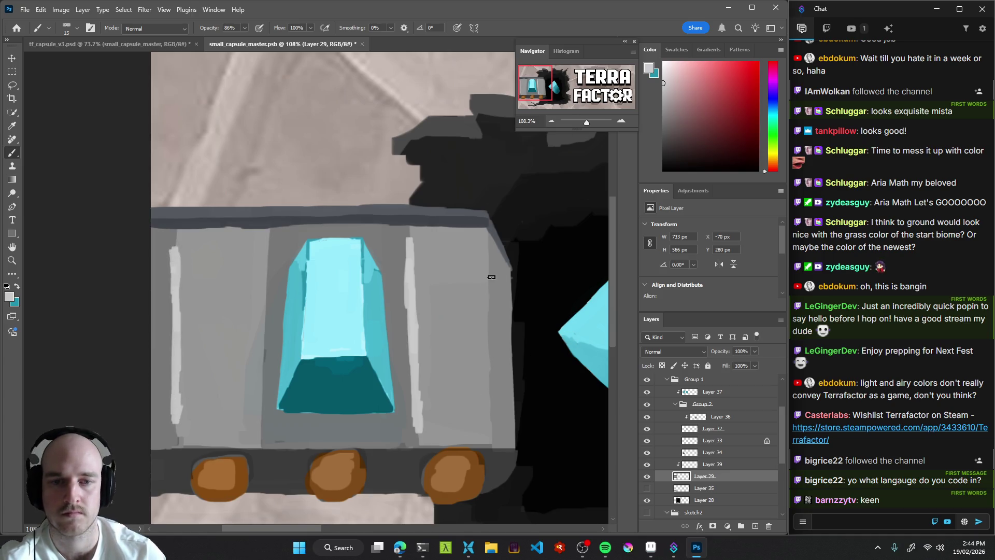
left_click_drag(487, 262, 491, 422)
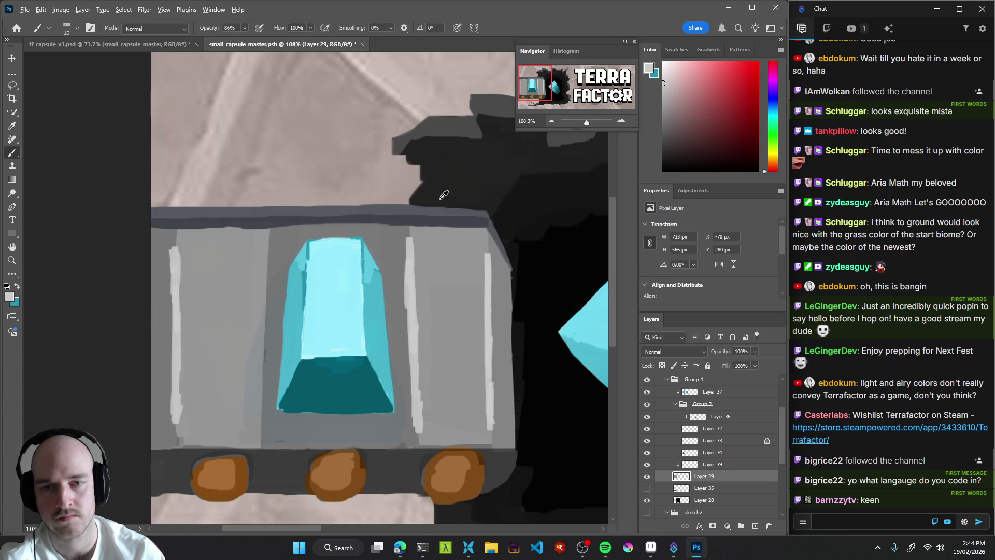
Sample dark grey to darken the wall's right edge and a panel's right side.
left_click(499, 454, "alt")
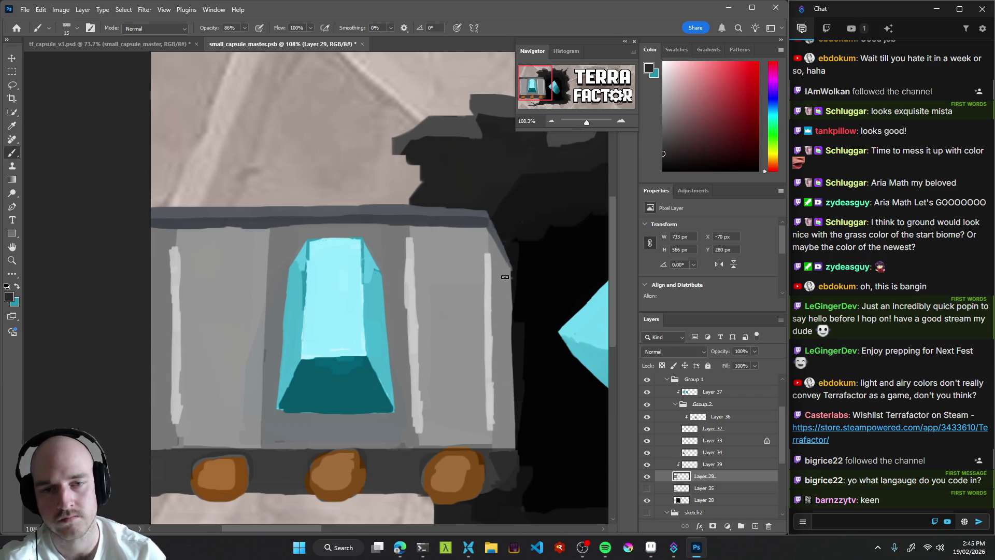
mouse_move(508, 264)
left_mouse_down()
mouse_move(502, 240)
mouse_move(511, 435)
mouse_move(503, 312)
mouse_move(499, 441)
mouse_move(510, 427)
mouse_move(509, 392)
left_mouse_up()
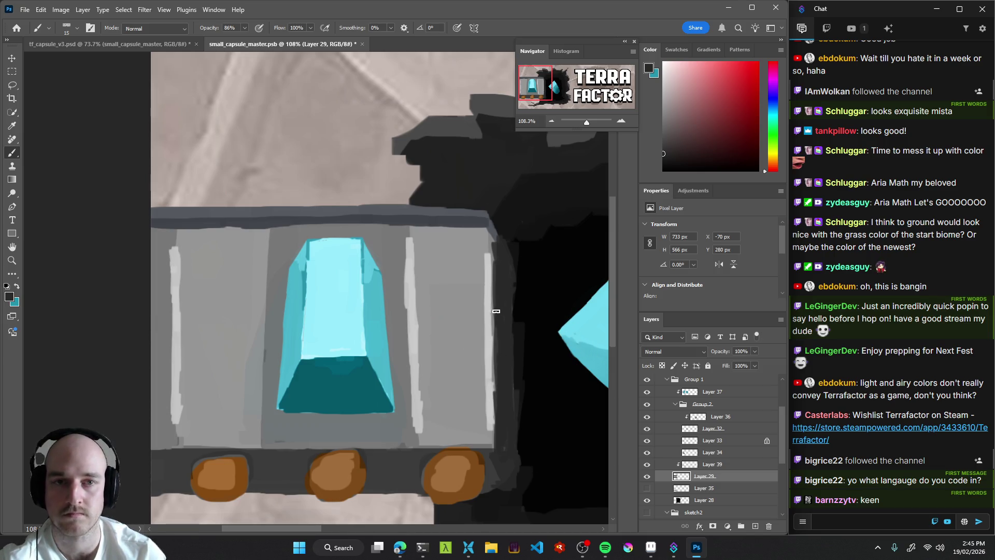
mouse_move(539, 236)
left_mouse_down()
mouse_move(508, 291)
mouse_move(456, 332)
mouse_move(467, 348)
left_mouse_up()
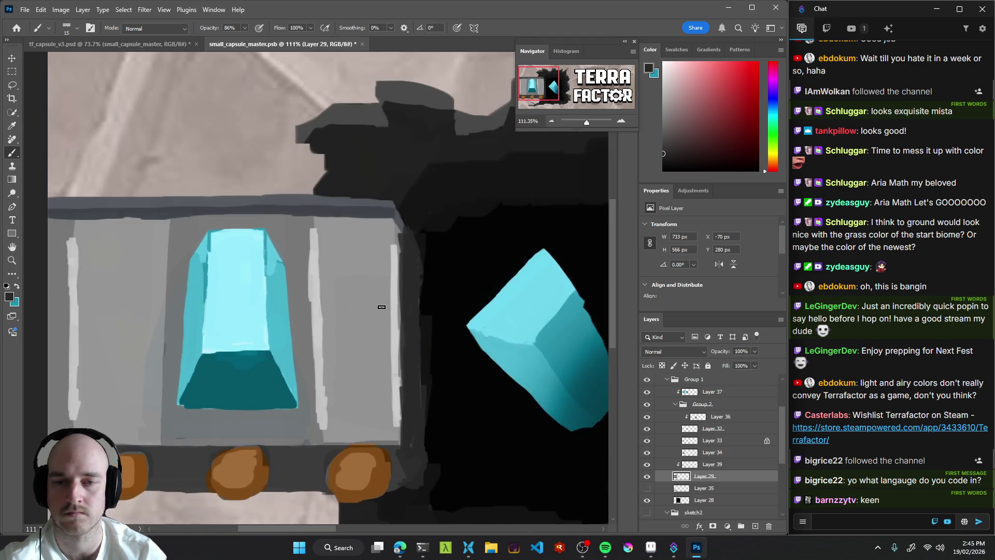
left_click_drag(393, 302, 395, 390)
left_click(417, 301, "alt")
left_click_drag(403, 273, 402, 430)
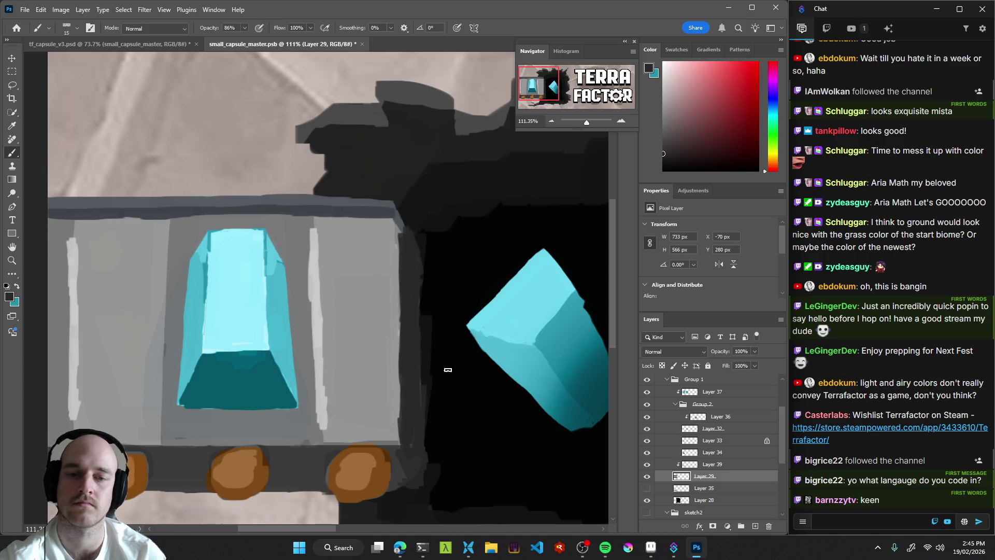
left_click_drag(483, 388, 377, 395)
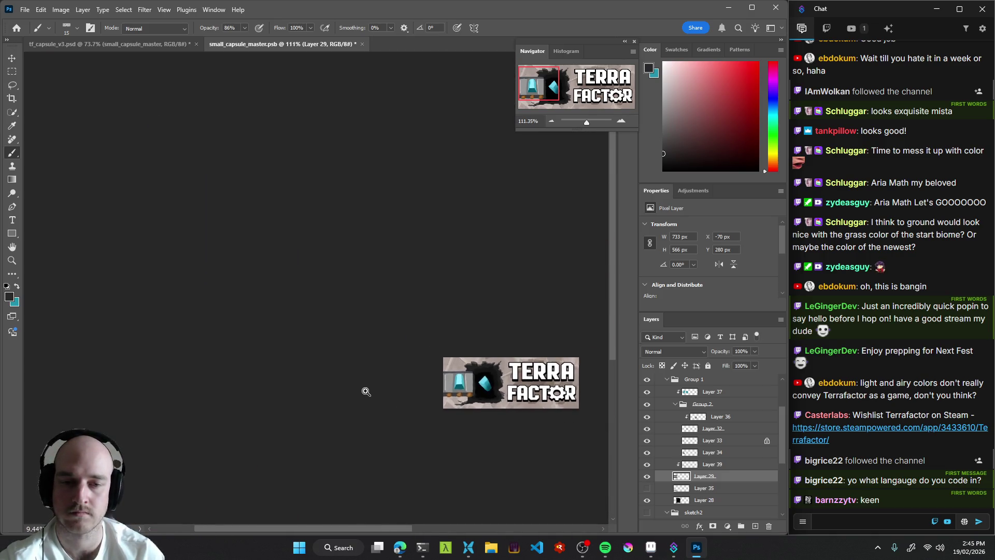
Rotate a crystal about 50 degrees clockwise, compare with undo/redo, then undo it.
mouse_move(428, 367)
left_mouse_down()
mouse_move(461, 371)
mouse_move(404, 378)
left_mouse_up()
key("v")
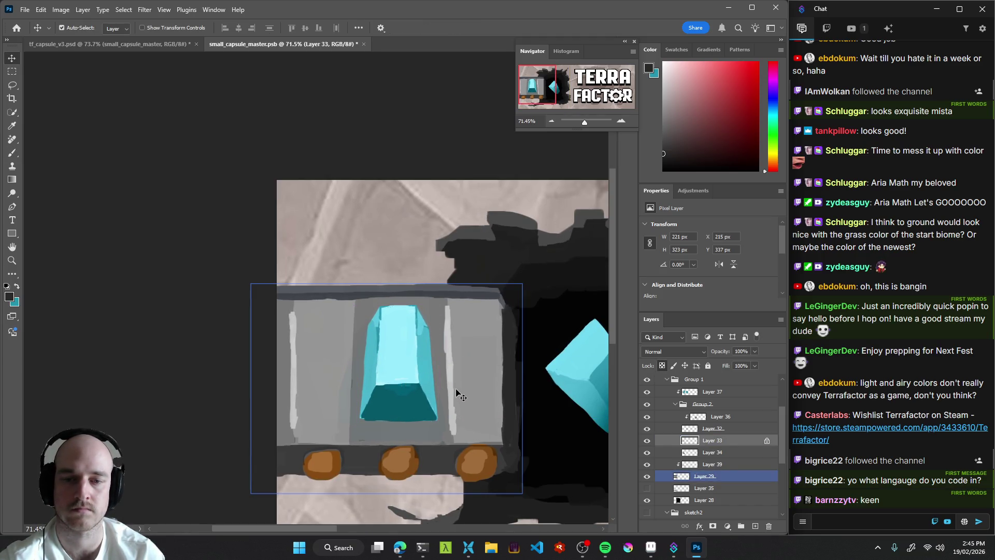
key("ctrl+t")
left_click_drag(466, 290, 505, 374)
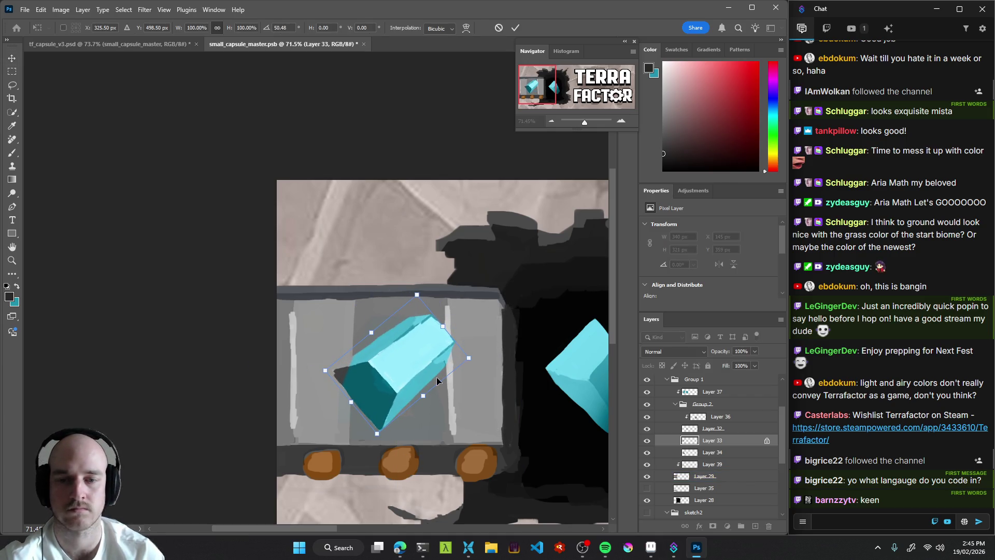
key("Return")
scroll(469, 414, "down", 5)
left_click_drag(469, 414, 362, 412)
key("ctrl+z")
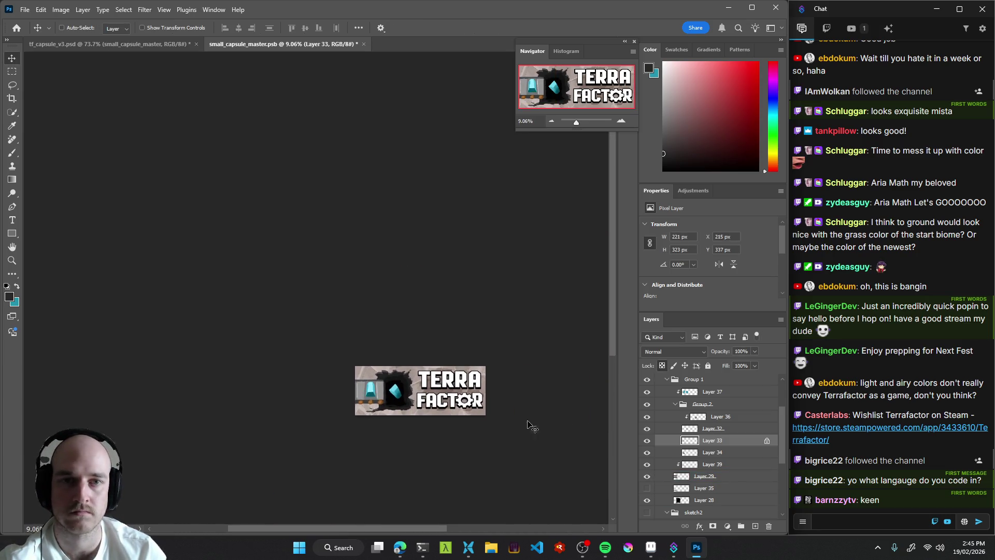
key("ctrl+shift+z")
scroll(440, 387, "up", 5)
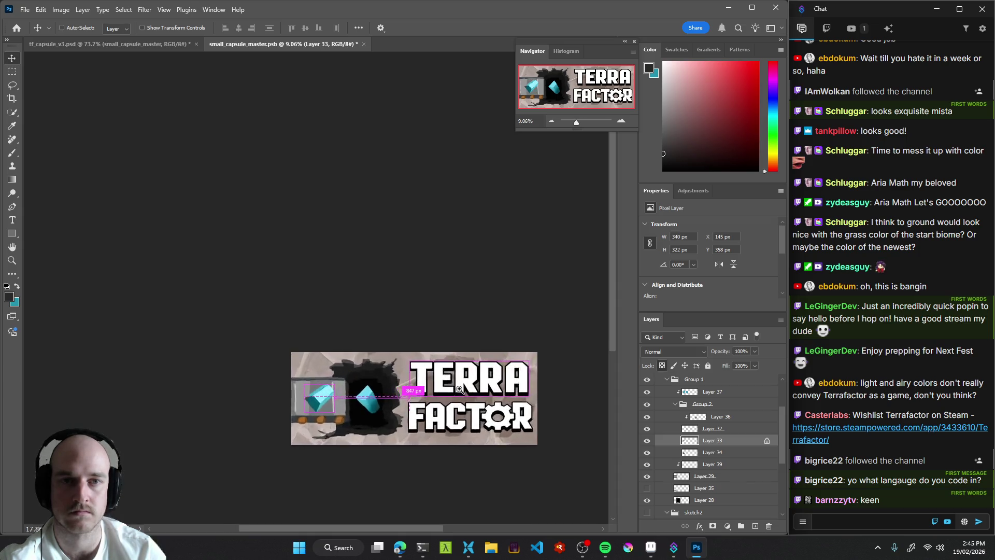
key("ctrl+z")
Rotate the hole's crystal by 90 degrees and apply the transform.
key("ctrl+t")
mouse_move(285, 379)
left_mouse_down()
mouse_move(332, 433)
mouse_move(330, 448)
mouse_move(347, 440)
left_mouse_up()
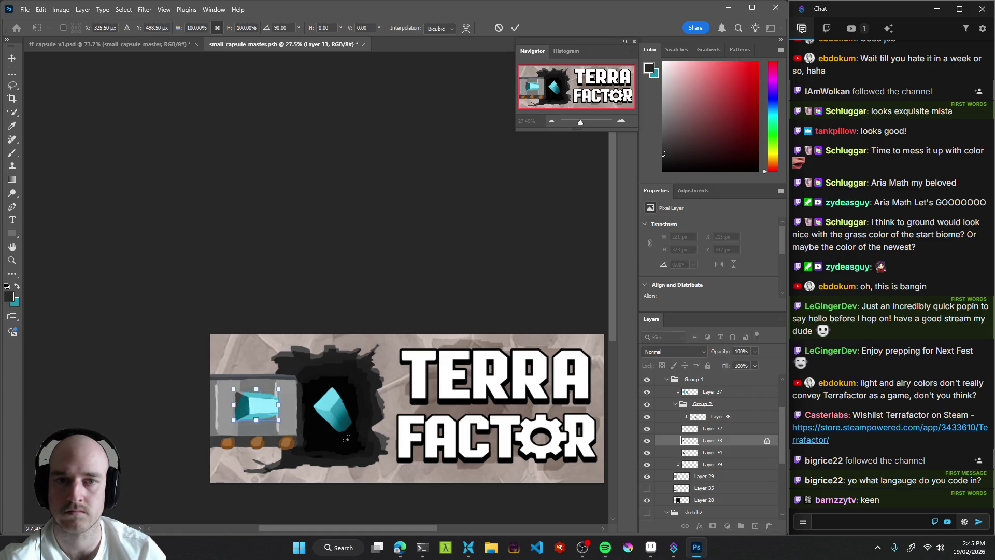
key("Return")
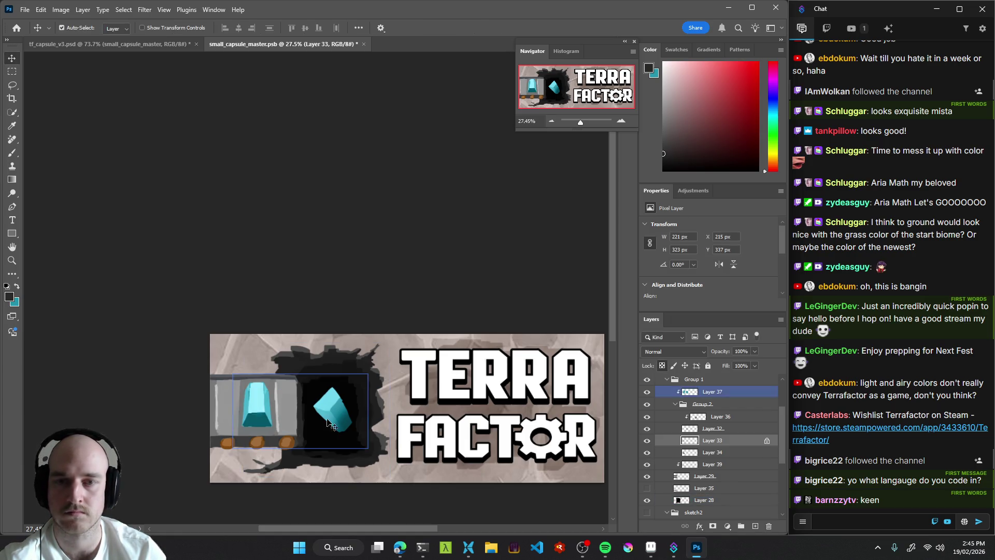
scroll(282, 390, "down", 1)
scroll(306, 387, "up", 5)
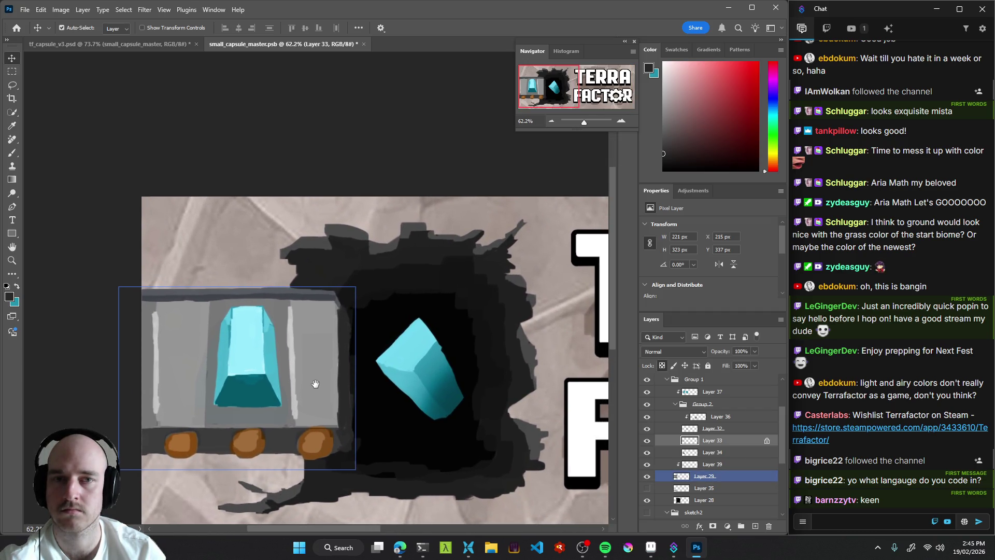
scroll(316, 387, "down", 1)
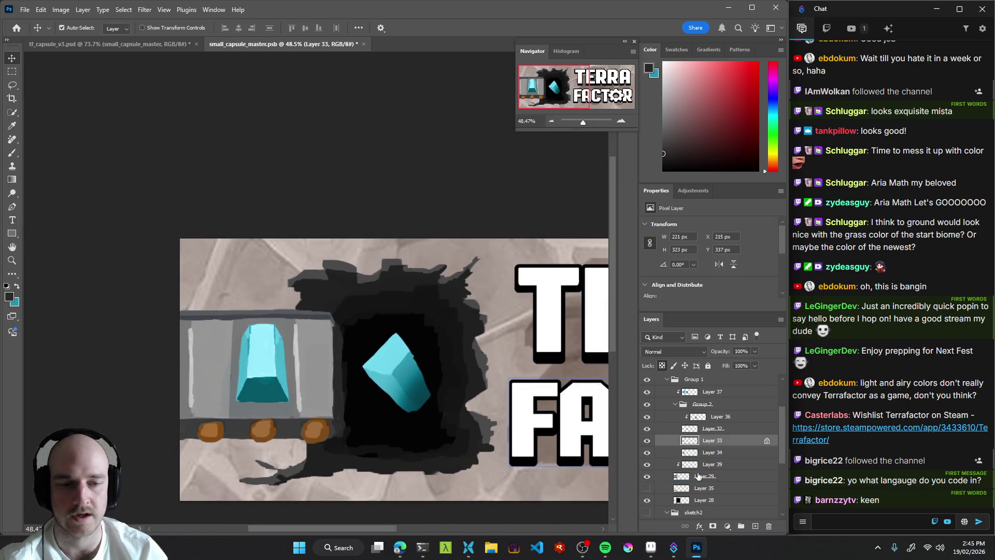
Toggle Layer 33's visibility, then try turning the cart's crystal on its side and cancel.
left_click(647, 440)
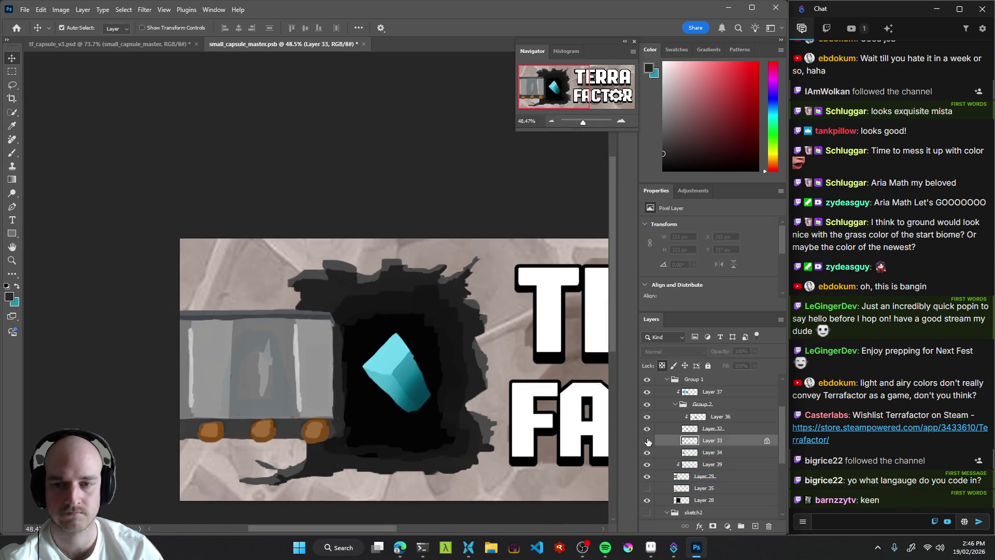
left_click(648, 441)
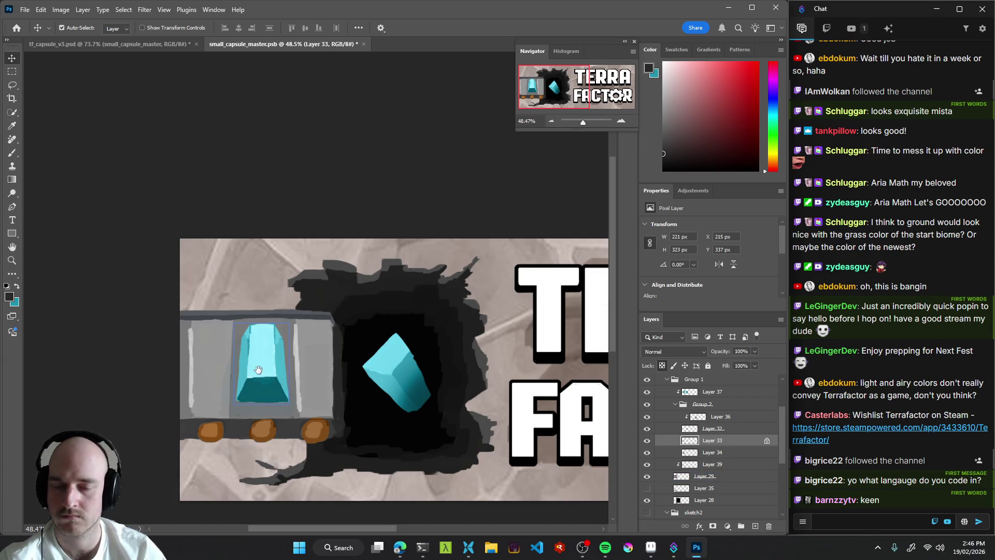
key("ctrl+t")
mouse_move(340, 244)
left_mouse_down()
mouse_move(369, 349)
mouse_move(361, 453)
mouse_move(379, 453)
left_mouse_up()
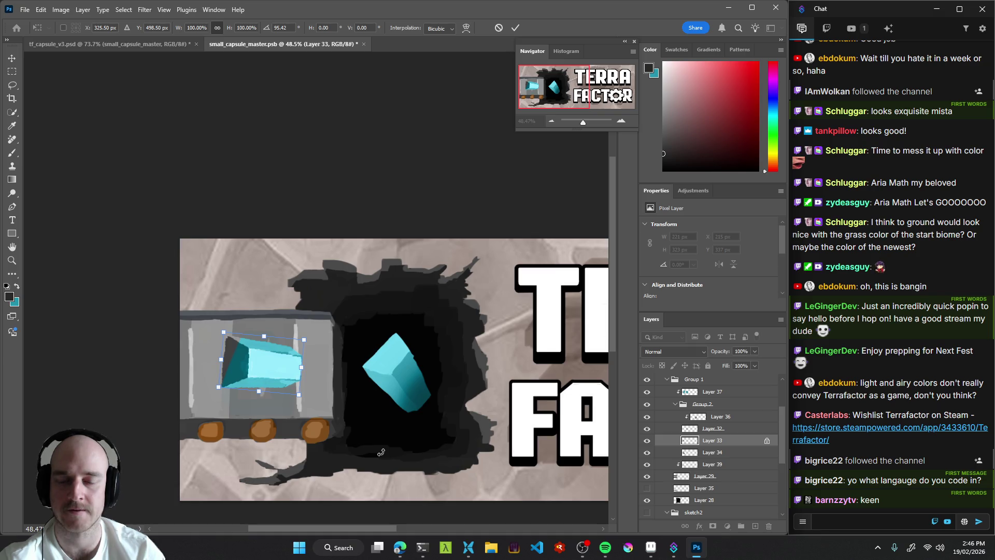
key("Escape")
Try widening and squashing the cart's crystal, then discard the transform with Esc.
key("ctrl+t")
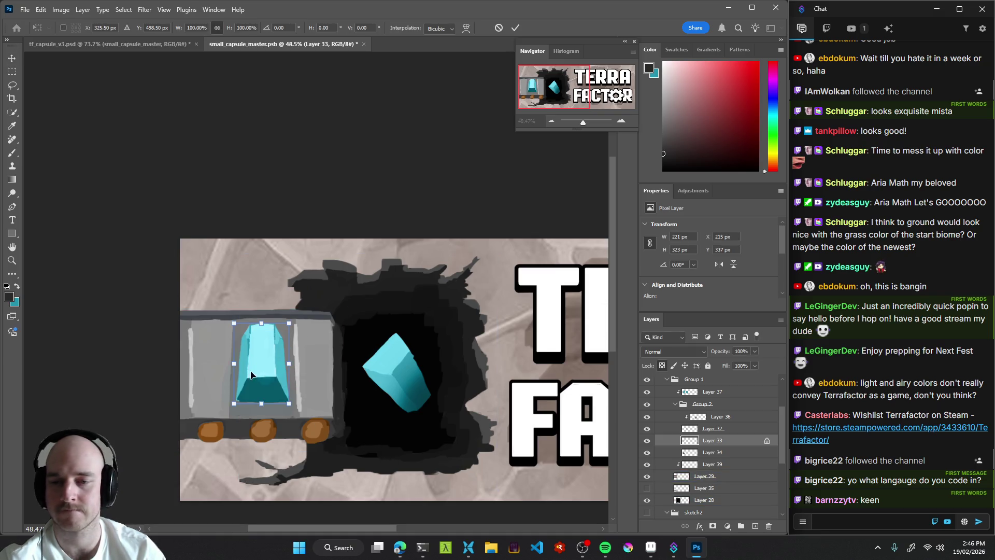
left_click_drag(234, 365, 195, 365)
left_click_drag(290, 366, 341, 364)
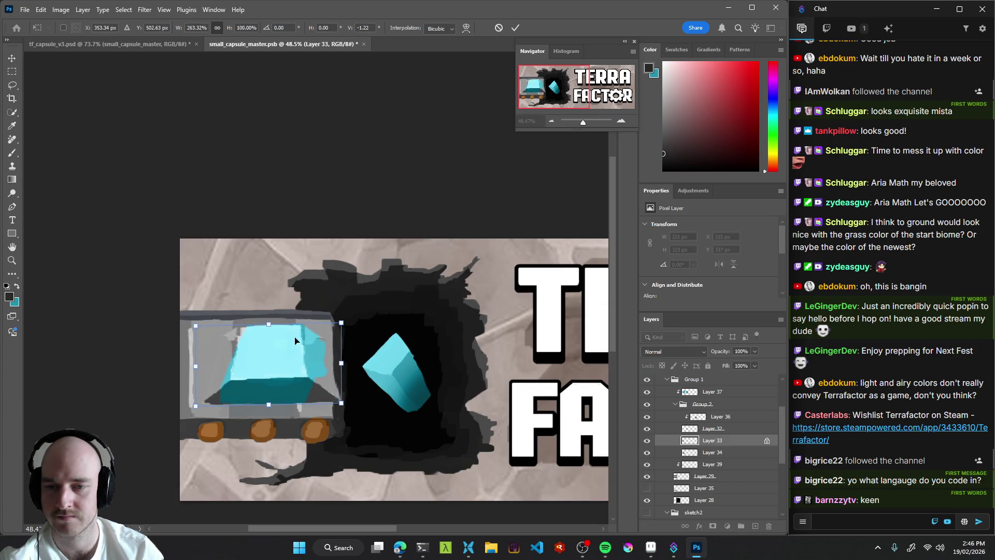
mouse_move(272, 326)
left_mouse_down()
mouse_move(272, 368)
mouse_move(262, 373)
left_mouse_up()
key("Escape")
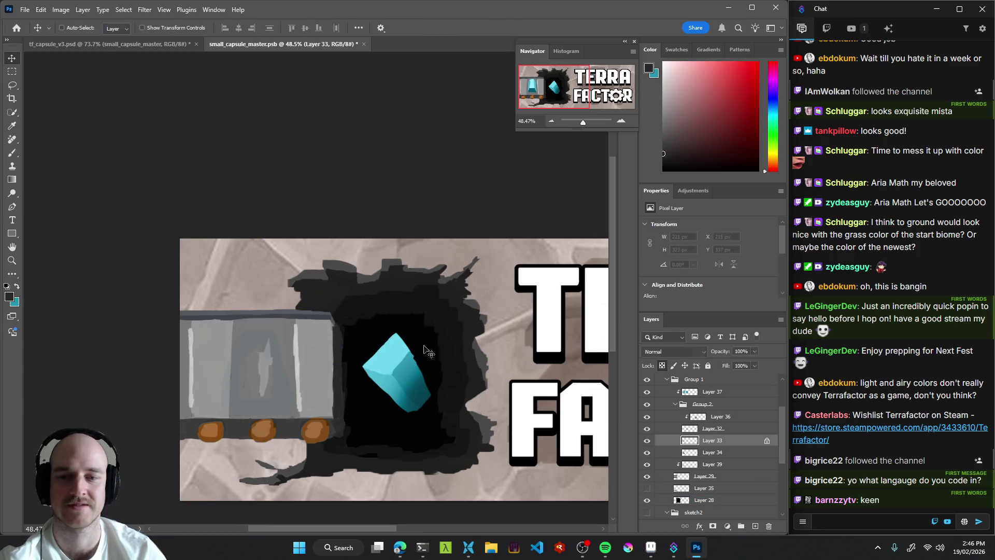
left_click(321, 374, "ctrl")
left_click_drag(428, 347, 313, 353)
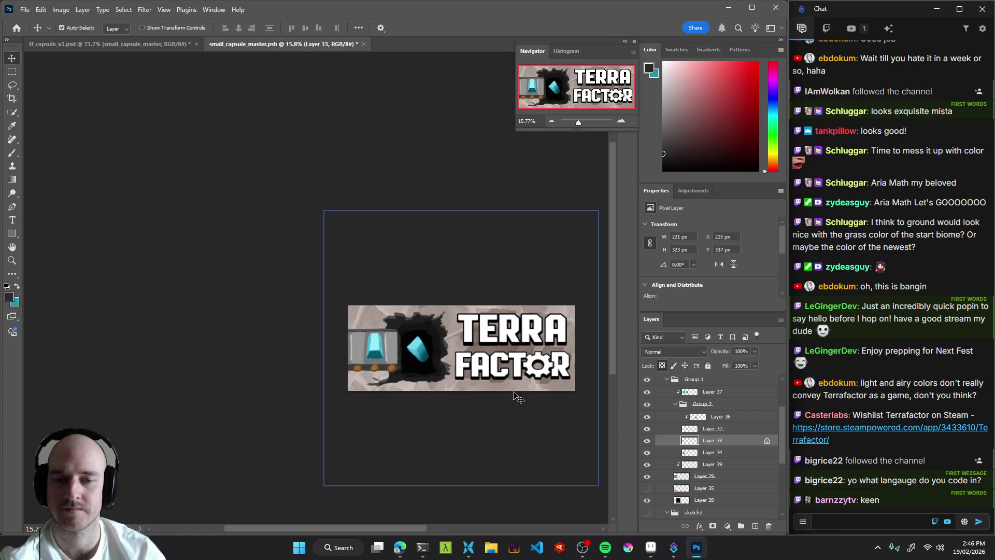
scroll(462, 395, "down", 4)
mouse_move(416, 397)
left_mouse_down()
mouse_move(467, 414)
mouse_move(358, 422)
left_mouse_up()
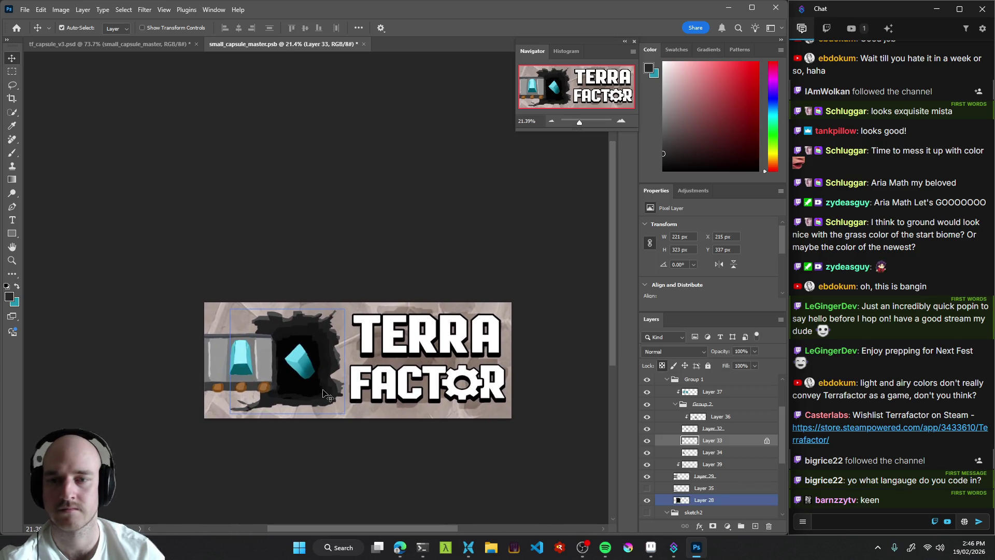
key("b")
key("v")
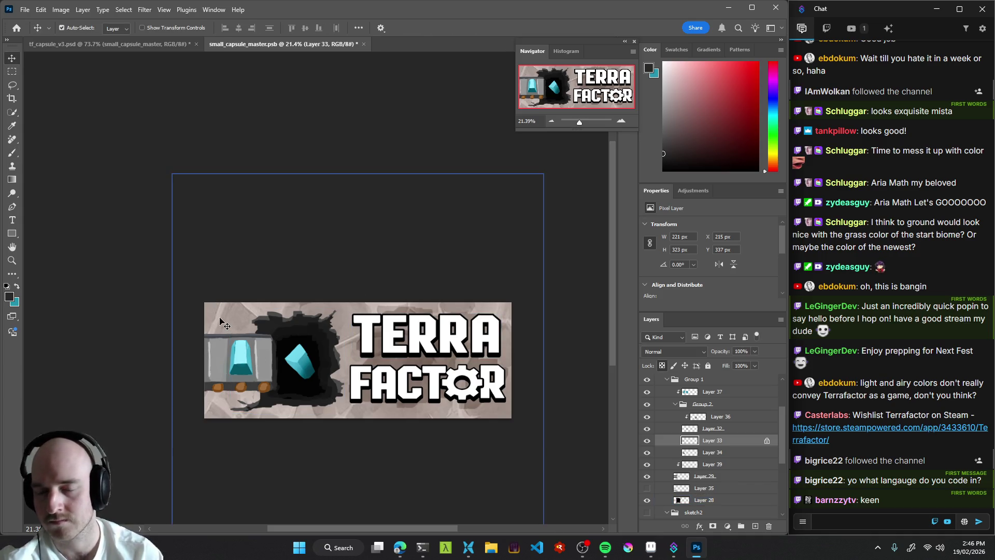
left_click(224, 323)
left_click(647, 501)
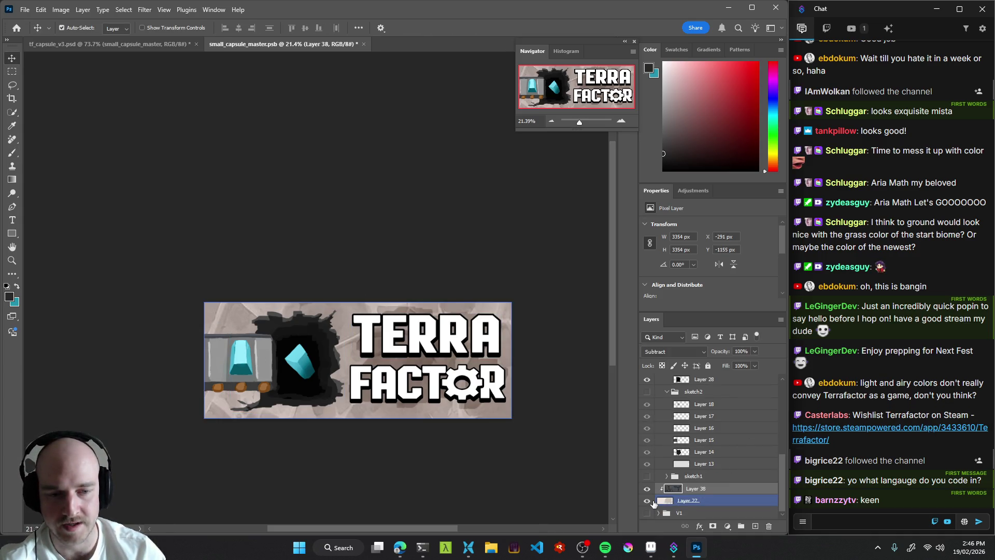
left_click(647, 501)
left_click(674, 501)
key("b")
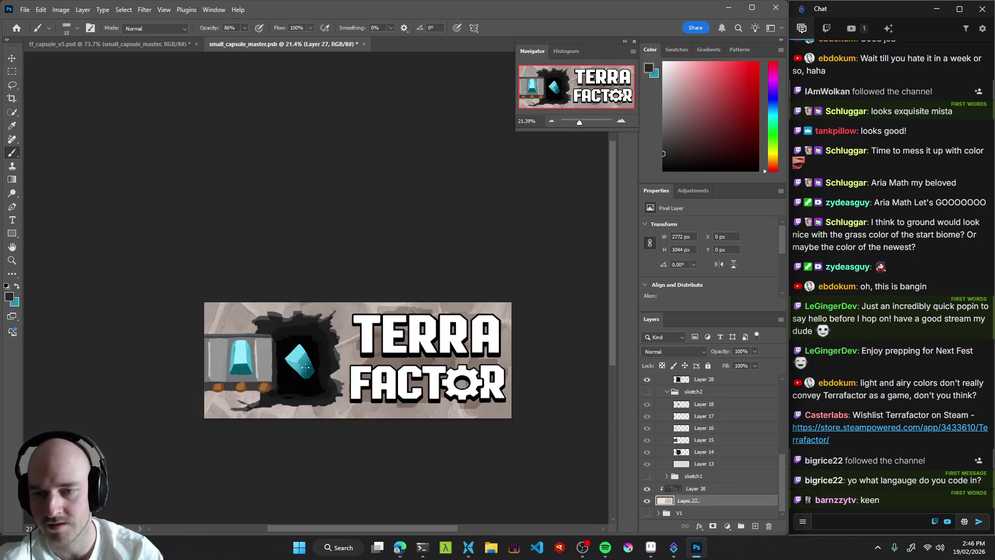
left_click(224, 318, "alt")
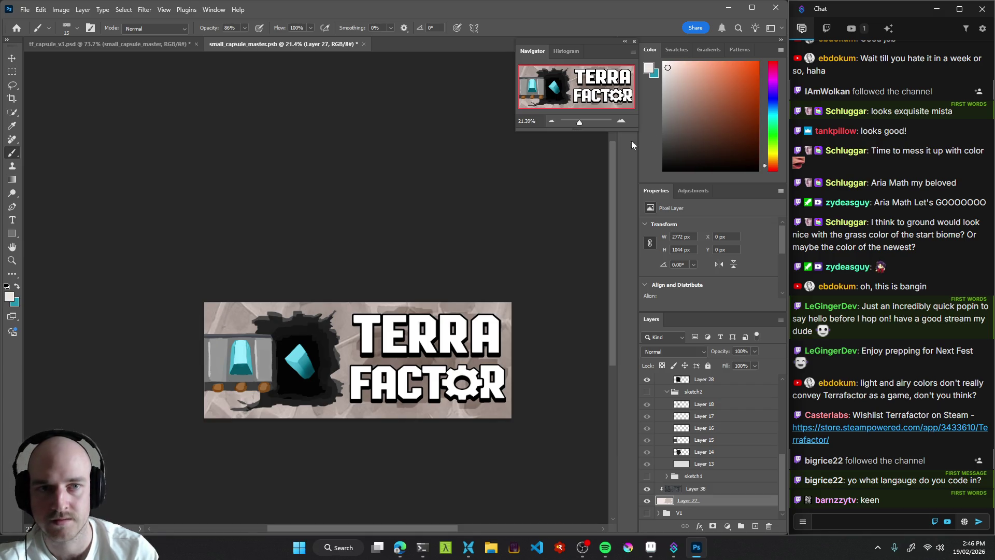
left_click(670, 103)
key("period")
mouse_move(224, 366)
left_mouse_down()
mouse_move(244, 319)
mouse_move(254, 399)
mouse_move(262, 347)
left_mouse_up()
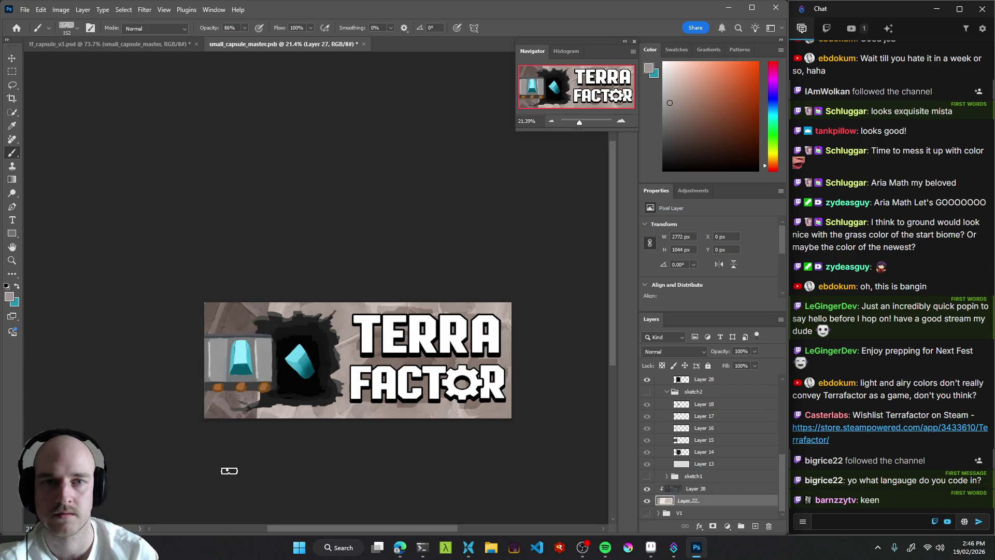
key("ctrl+z")
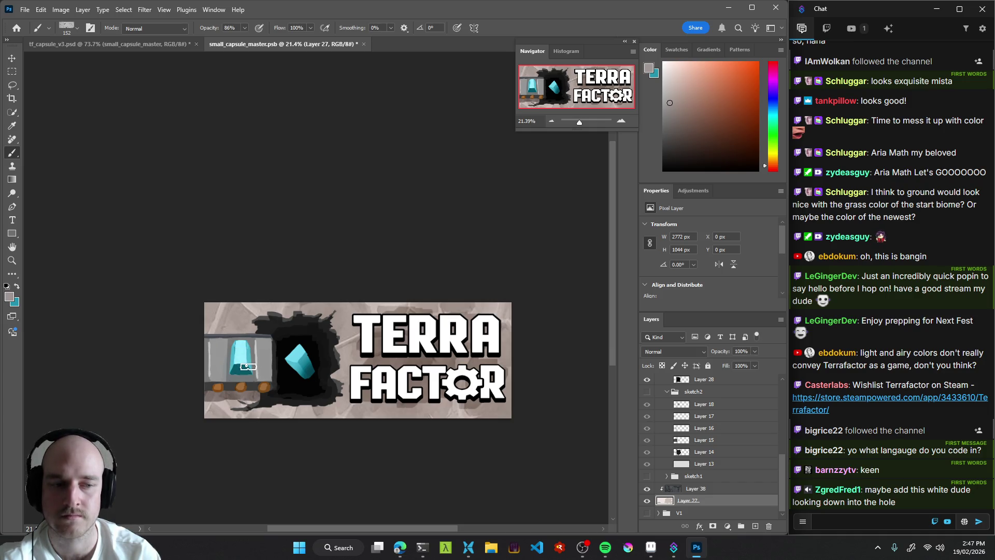
mouse_move(280, 411)
left_mouse_down()
mouse_move(255, 392)
mouse_move(213, 391)
left_mouse_up()
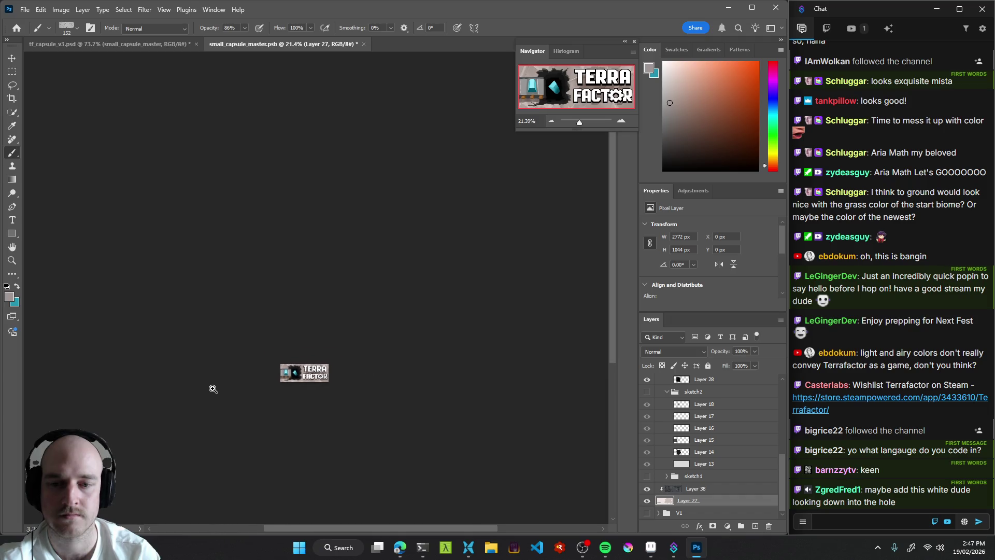
mouse_move(274, 409)
left_mouse_down()
mouse_move(315, 400)
mouse_move(320, 368)
mouse_move(301, 374)
left_mouse_up()
key("v")
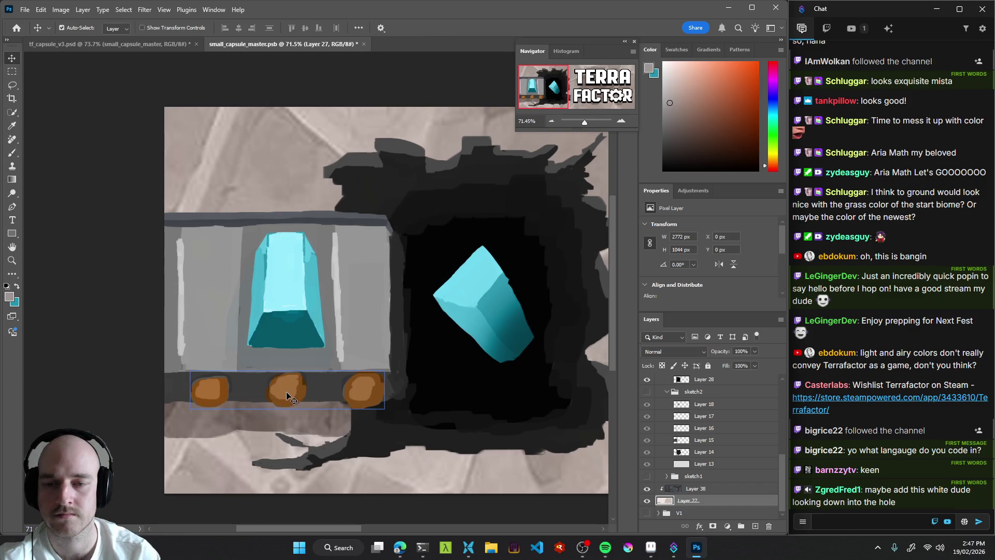
Apply Hue/Saturation to the wheels' Layer 39 with hue -34 and adjusted lightness.
left_click(286, 390)
key("b")
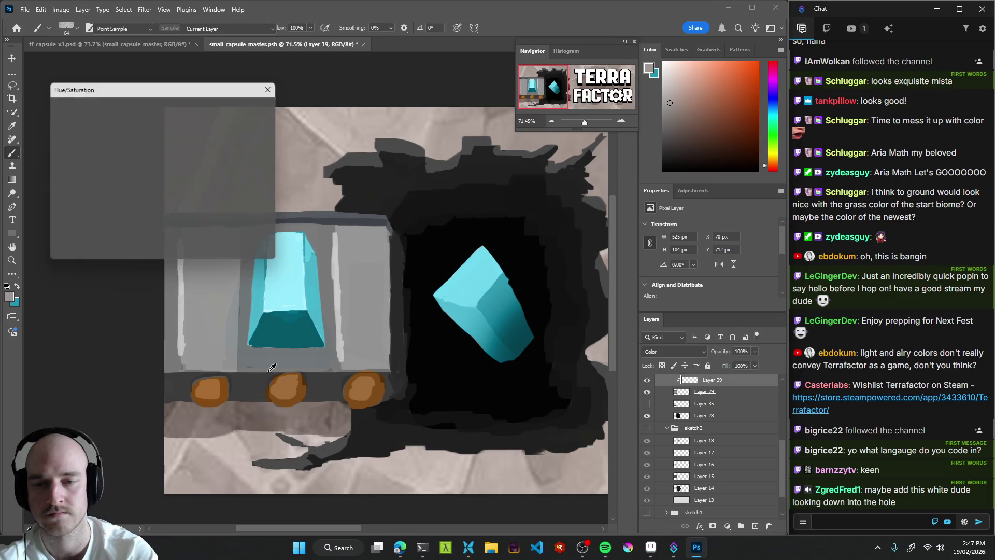
key("ctrl+u")
mouse_move(139, 164)
left_mouse_down()
mouse_move(124, 161)
mouse_move(183, 161)
mouse_move(60, 157)
mouse_move(189, 161)
mouse_move(143, 163)
mouse_move(129, 184)
mouse_move(105, 185)
mouse_move(135, 182)
mouse_move(109, 182)
left_mouse_up()
mouse_move(141, 213)
left_mouse_down()
mouse_move(163, 214)
mouse_move(92, 216)
mouse_move(141, 215)
left_mouse_up()
left_click(257, 107)
mouse_move(321, 316)
left_mouse_down()
mouse_move(305, 332)
mouse_move(401, 342)
left_mouse_up()
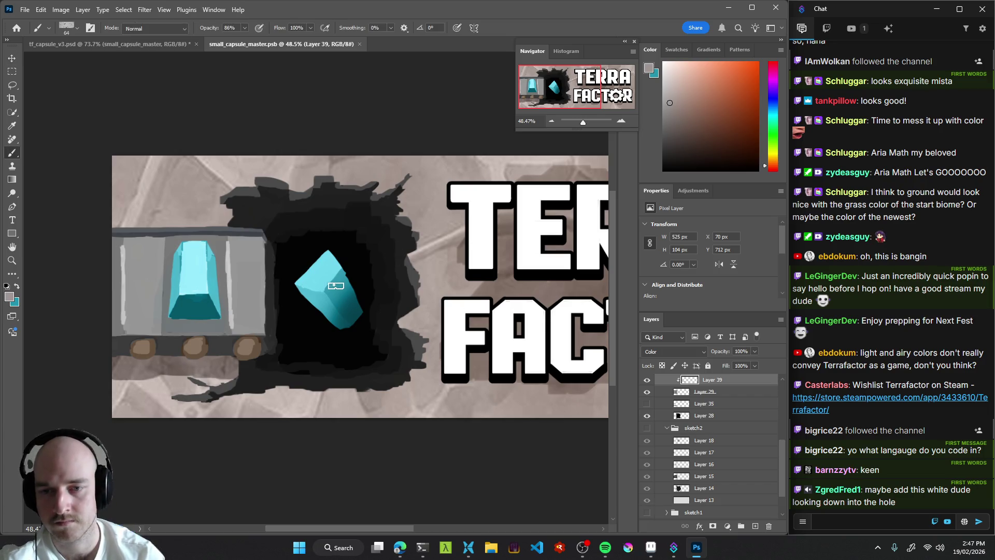
Select the layer under the hole's crystal, undoing an accidental move of the hole.
key("v")
left_click(337, 298, "ctrl")
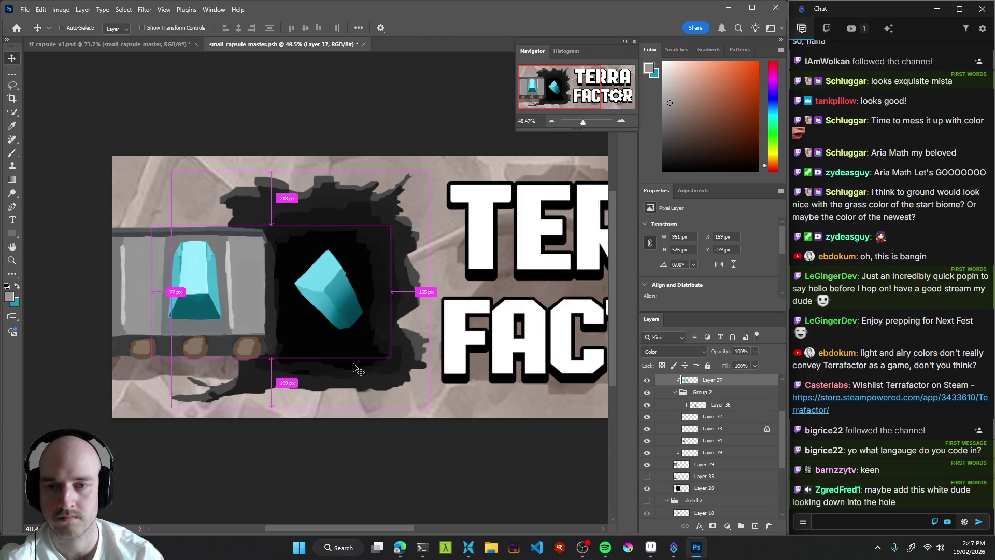
left_click_drag(355, 371, 356, 372)
key("ctrl+z")
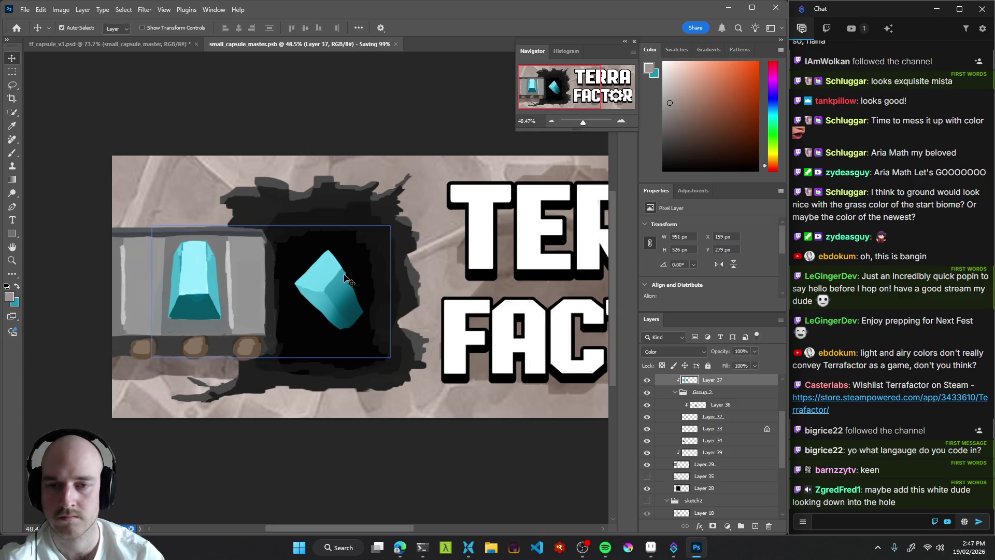
key("b")
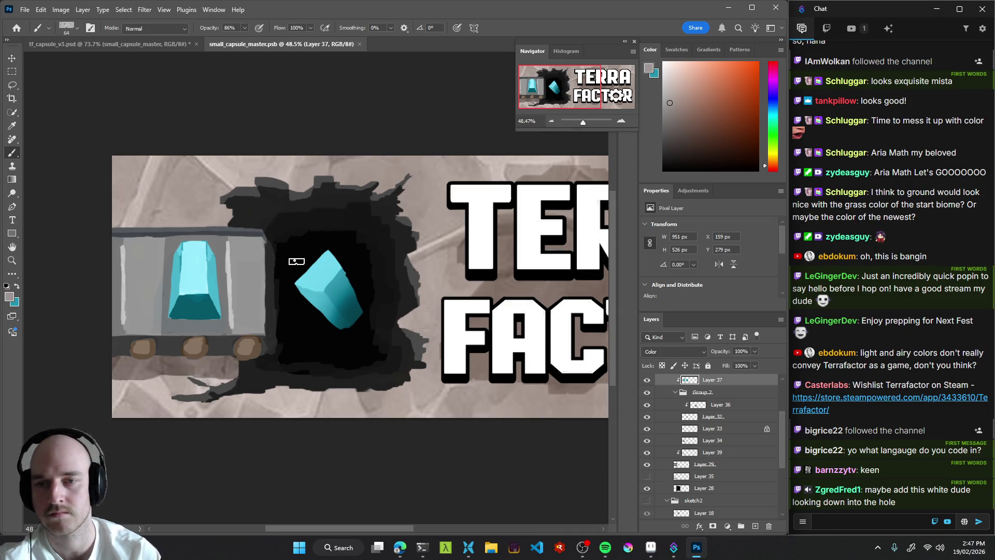
Add a new empty layer and trial near-white streaks around the hole, undoing them.
scroll(677, 379, "up", 1)
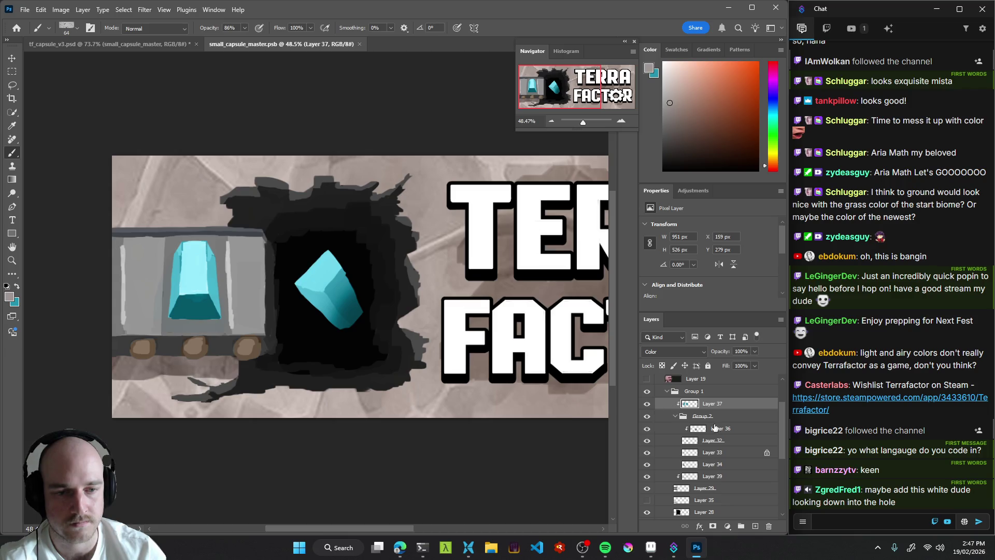
left_click(755, 527)
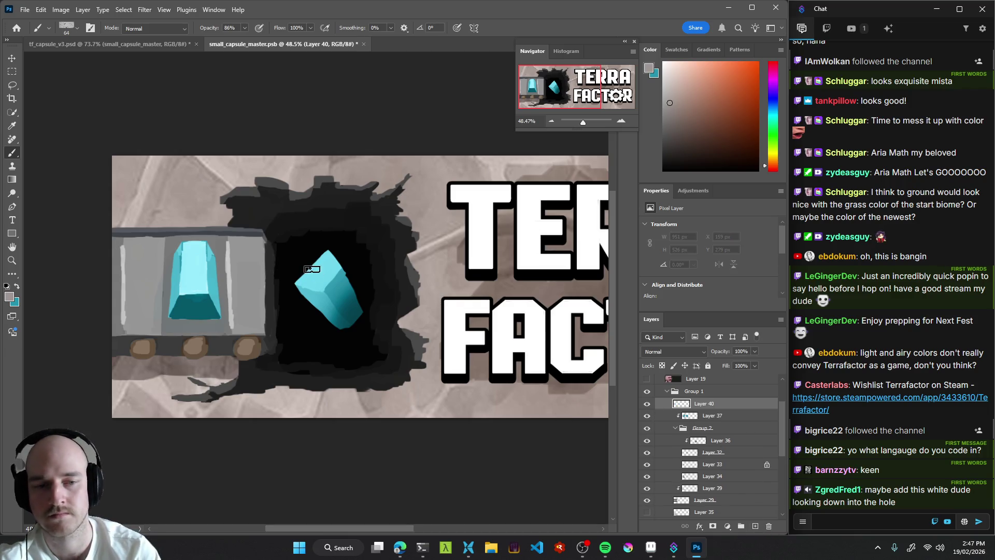
mouse_move(306, 262)
left_mouse_down()
mouse_move(284, 248)
mouse_move(334, 251)
left_mouse_up()
key("ctrl+z")
left_click(664, 72)
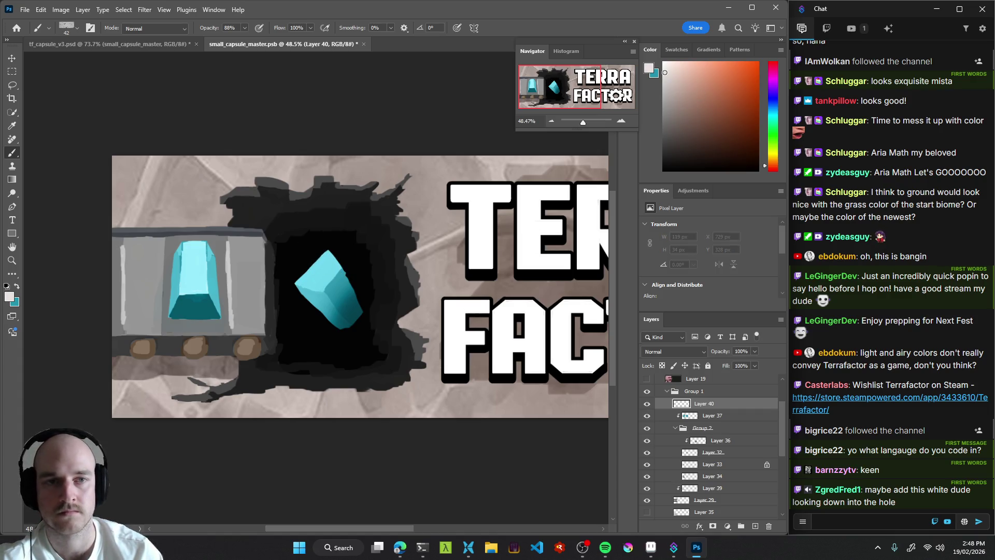
mouse_move(314, 241)
left_mouse_down()
mouse_move(298, 234)
mouse_move(324, 238)
left_mouse_up()
key("ctrl+z")
key("ctrl+z")
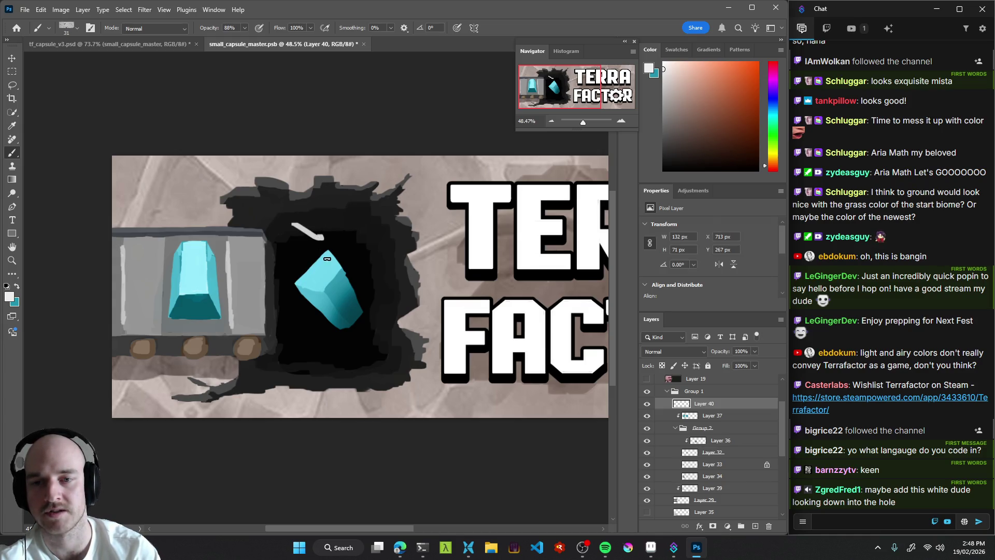
left_click_drag(296, 326, 321, 335)
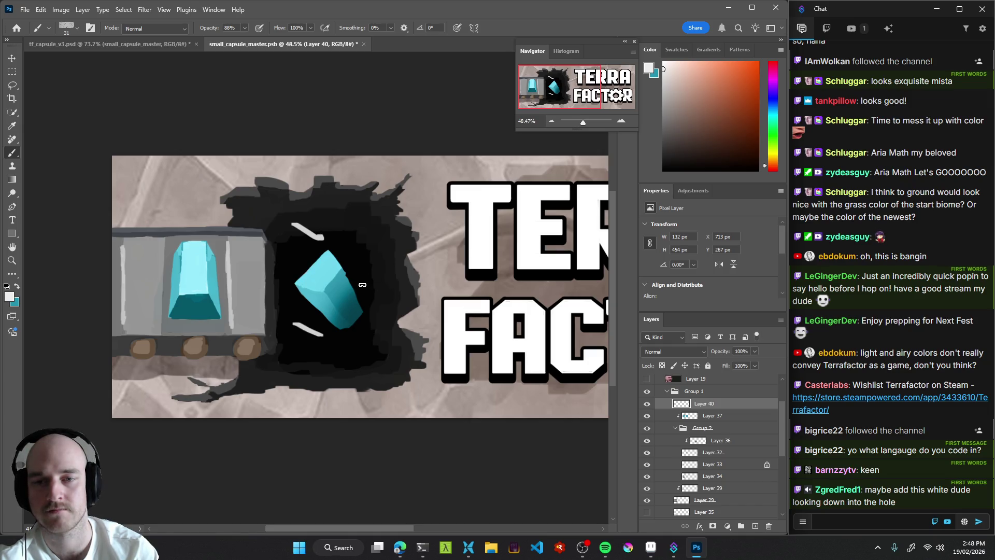
key("ctrl+z")
left_click_drag(287, 243, 312, 256)
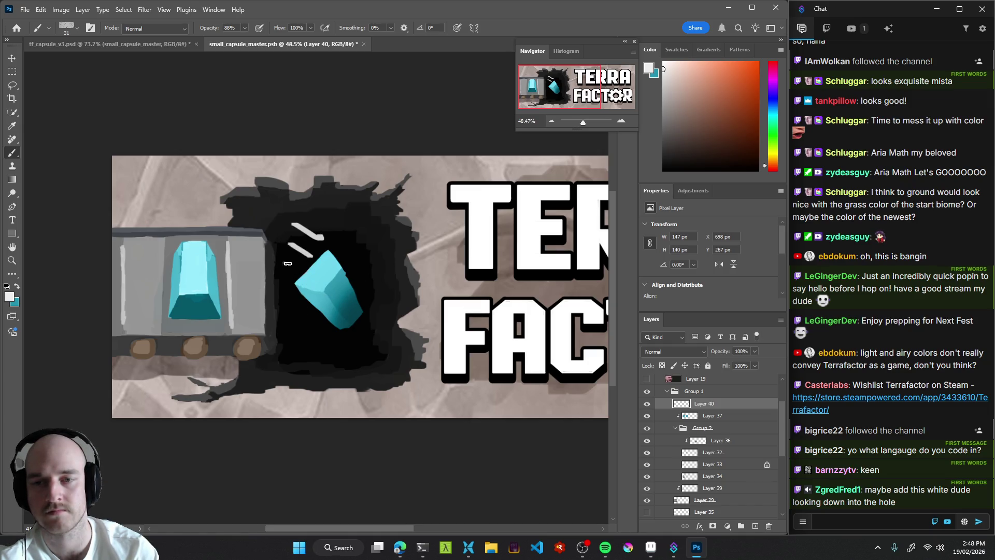
key("ctrl+z")
key("ctrl+z")
key("ctrl+z")
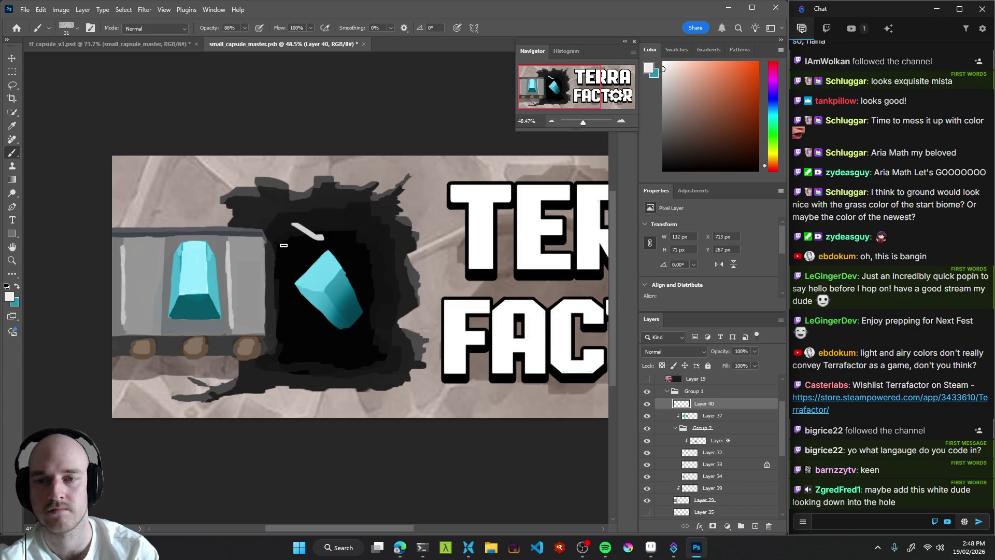
Paint a white streak beside the falling crystal with a 41 px brush, then pick light grey.
mouse_move(307, 224)
left_mouse_down()
mouse_move(327, 223)
mouse_move(313, 223)
mouse_move(320, 243)
left_mouse_up()
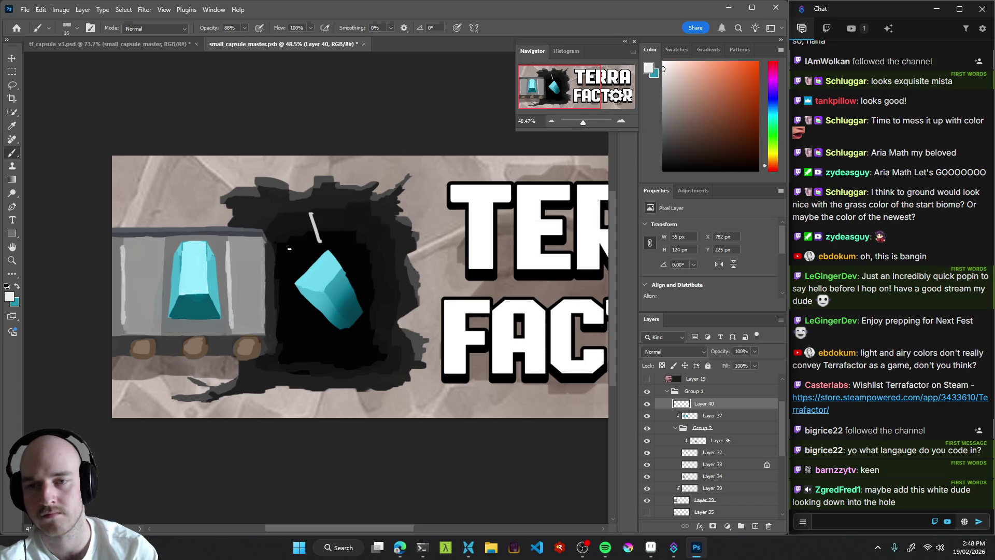
left_click_drag(274, 219, 294, 241)
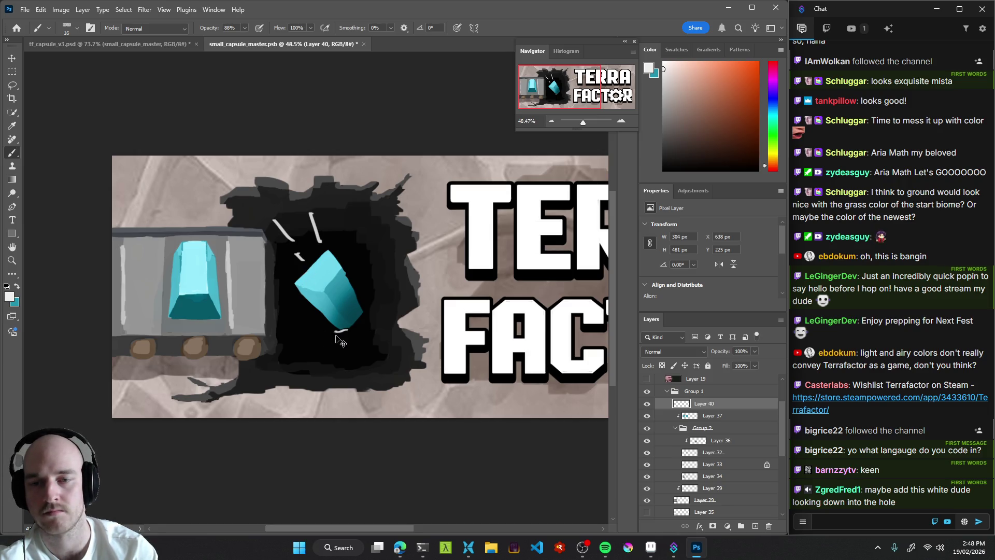
left_click(663, 105)
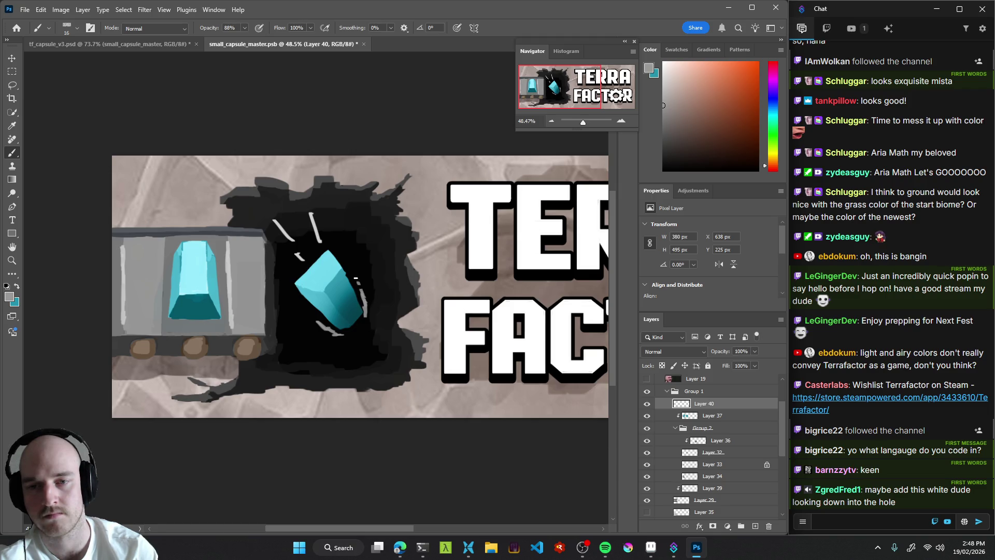
mouse_move(449, 342)
left_mouse_down()
mouse_move(389, 365)
mouse_move(395, 354)
left_mouse_up()
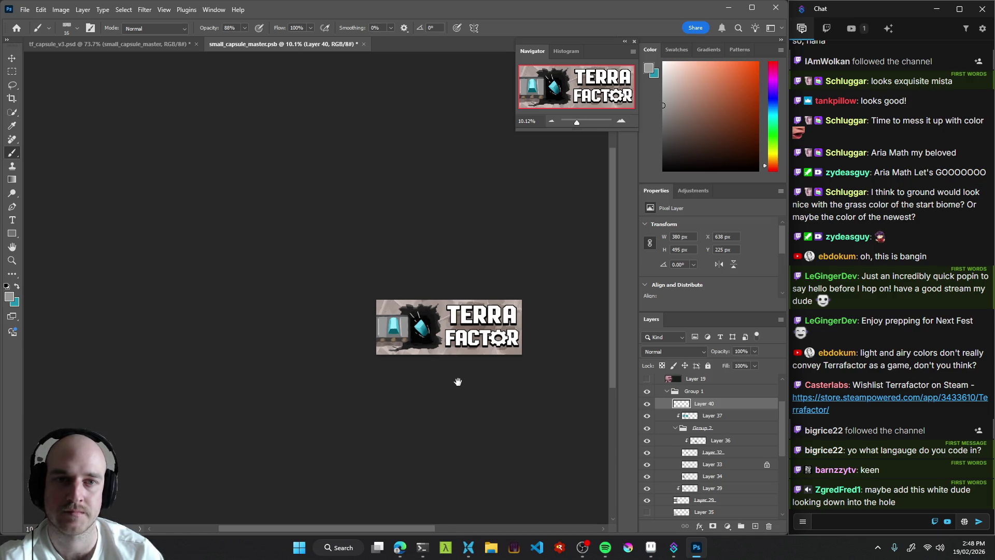
Zoom in on the crystal and toggle the hole crystal layer's visibility to check it.
mouse_move(463, 356)
left_mouse_down()
mouse_move(428, 356)
mouse_move(430, 339)
left_mouse_up()
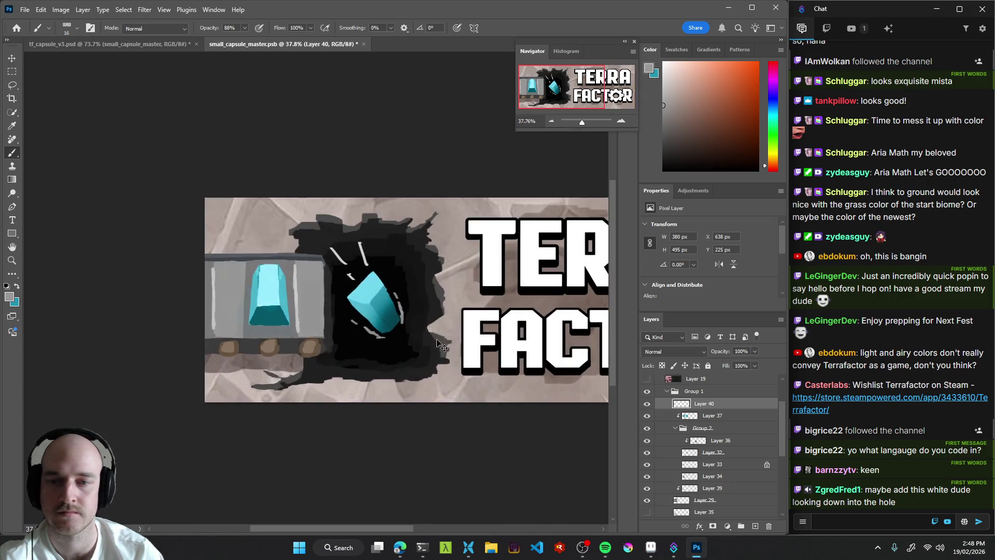
key("v")
left_click(275, 309)
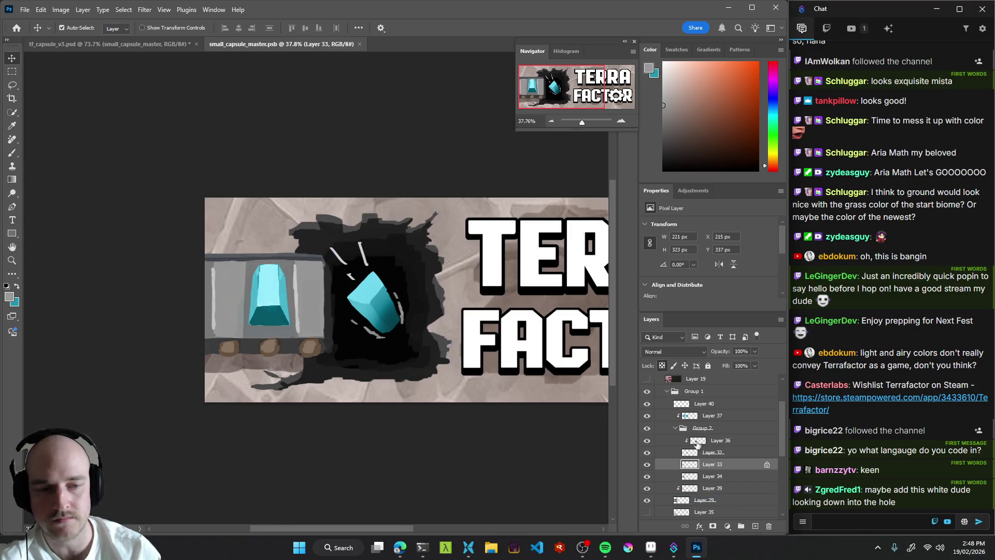
left_click(713, 452)
scroll(648, 446, "down", 1)
left_click(647, 440)
left_click(648, 441)
left_click(278, 298)
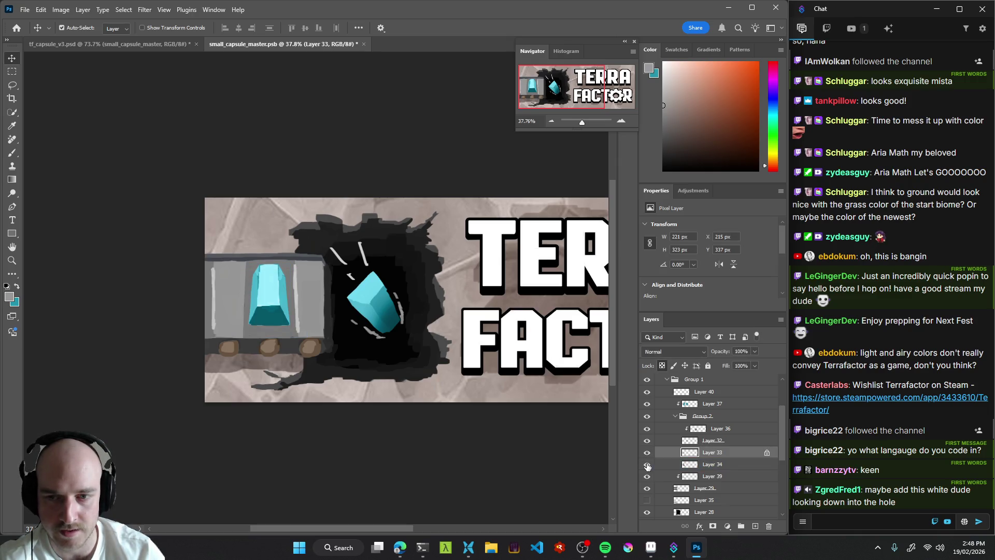
scroll(247, 337, "up", 5)
Darken Layer 34 with Hue/Saturation Lightness at -57.
left_click(718, 464)
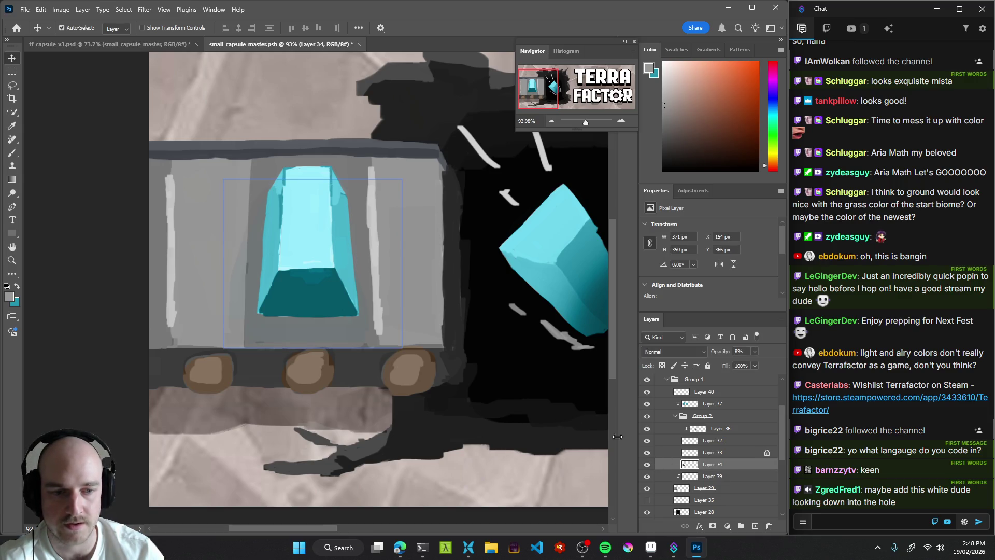
key("ctrl+u")
left_click_drag(139, 212, 86, 212)
left_click_drag(210, 92, 192, 58)
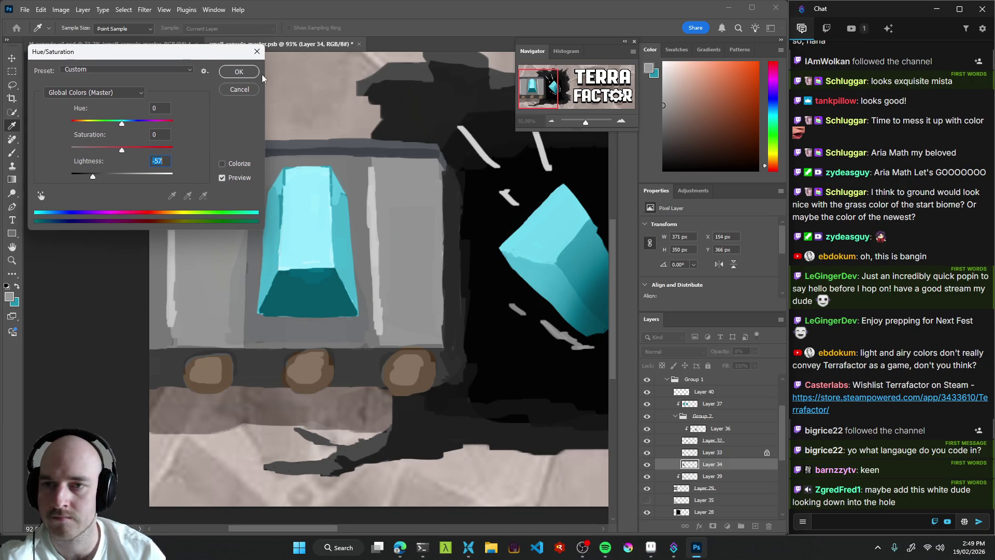
left_click(241, 72)
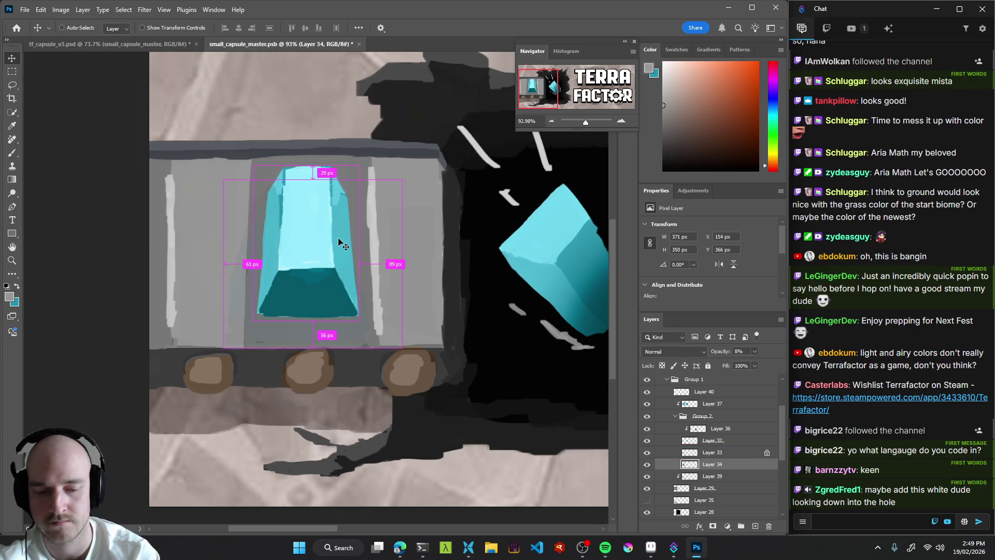
Apply Levels to Layer 34 with output white lowered to 28 and output black at 0.
key("ctrl+l")
left_click_drag(152, 141, 79, 58)
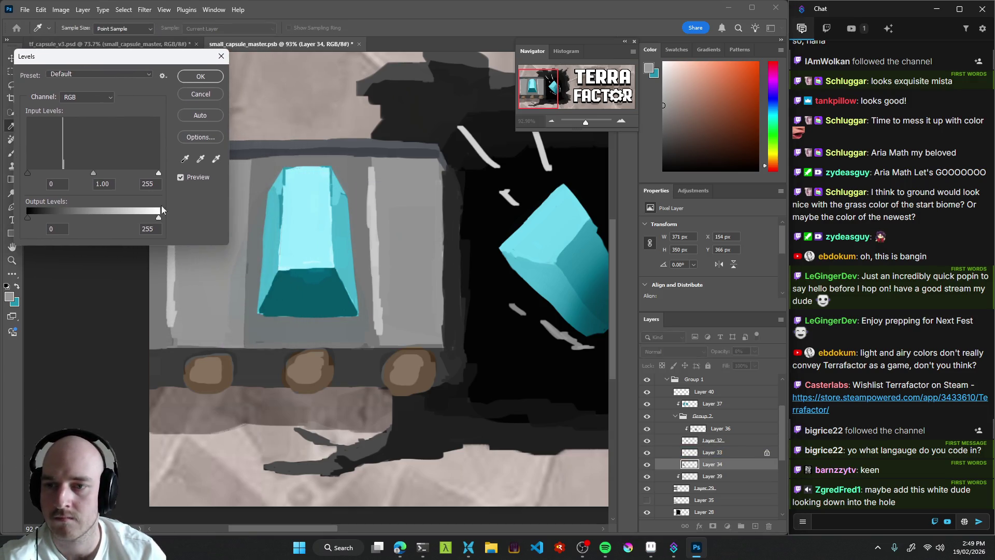
left_click_drag(159, 218, 151, 218)
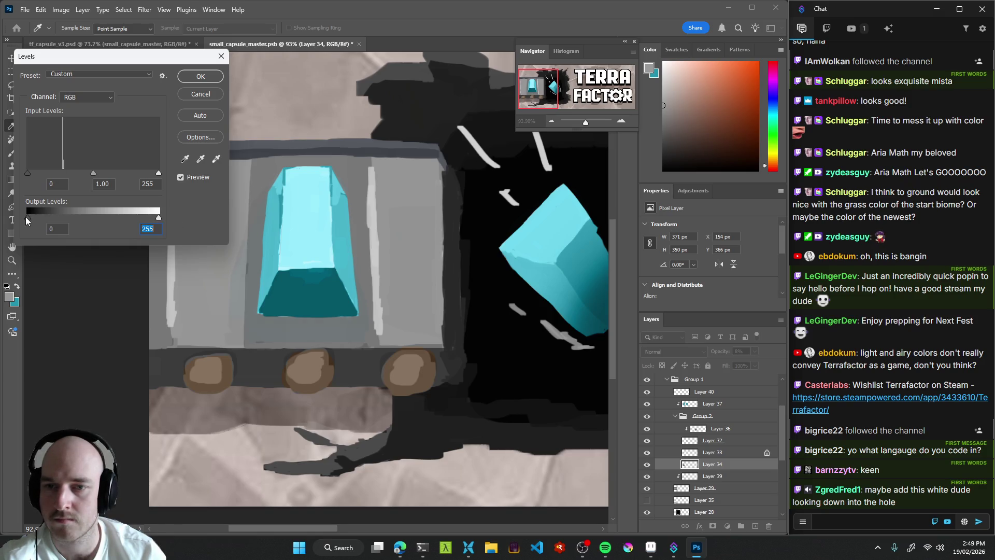
left_click_drag(76, 217, 71, 216)
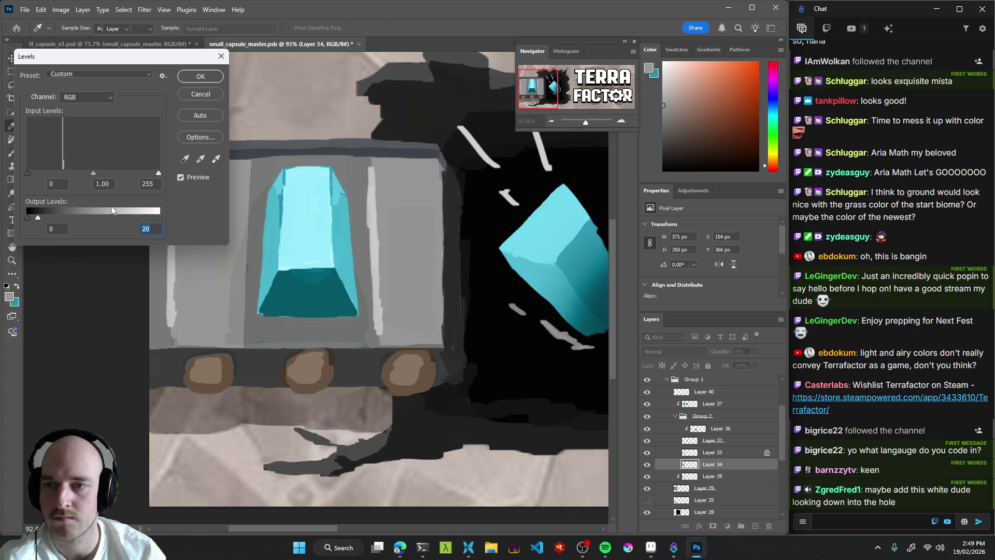
key("Return")
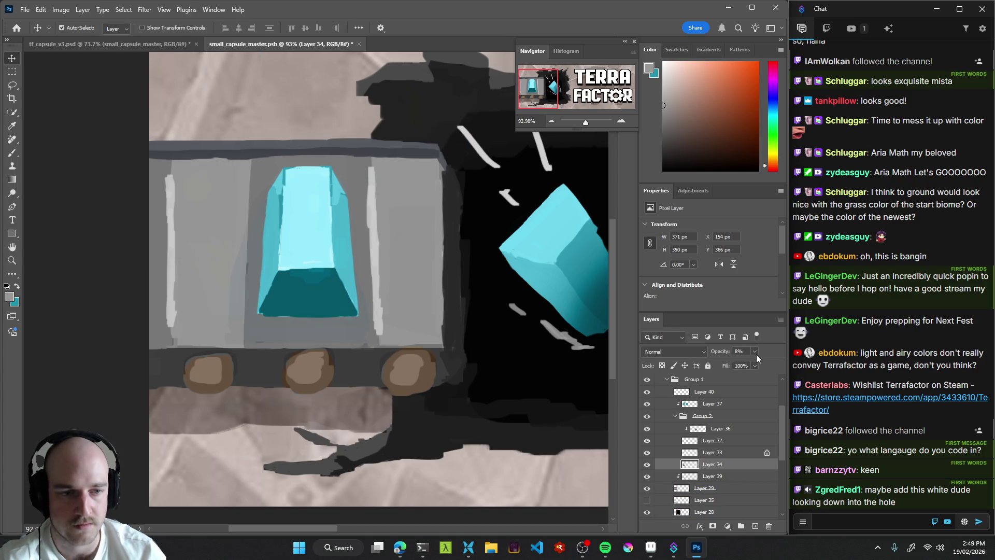
Move Layer 34 out of Group 2 so it sits above Layer 39.
left_click_drag(748, 363, 755, 363)
scroll(735, 437, "down", 1)
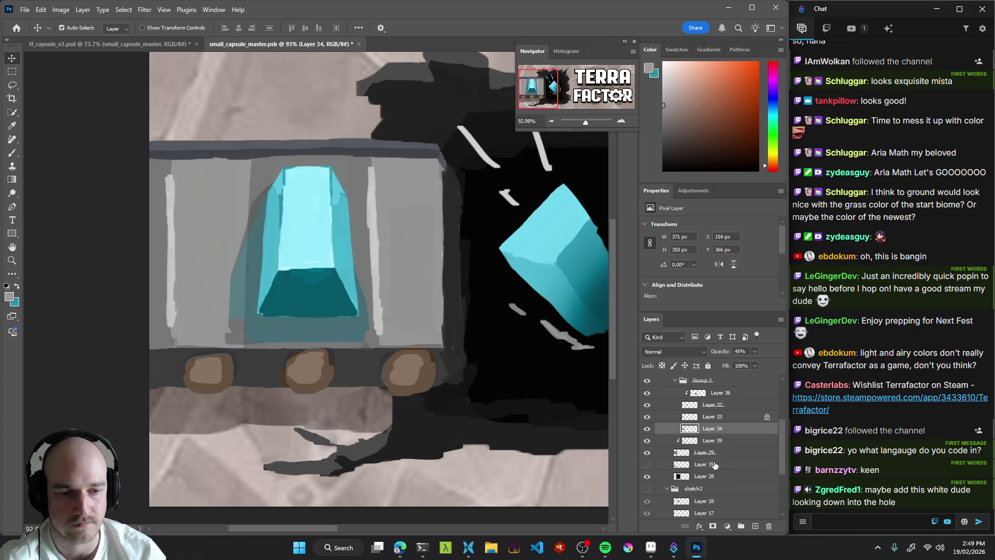
mouse_move(699, 454)
left_mouse_down()
mouse_move(703, 513)
mouse_move(705, 458)
mouse_move(707, 469)
mouse_move(716, 464)
left_mouse_up()
key("0")
key("8")
left_click(693, 451, "ctrl")
left_click_drag(702, 447, 689, 401)
left_click(675, 405)
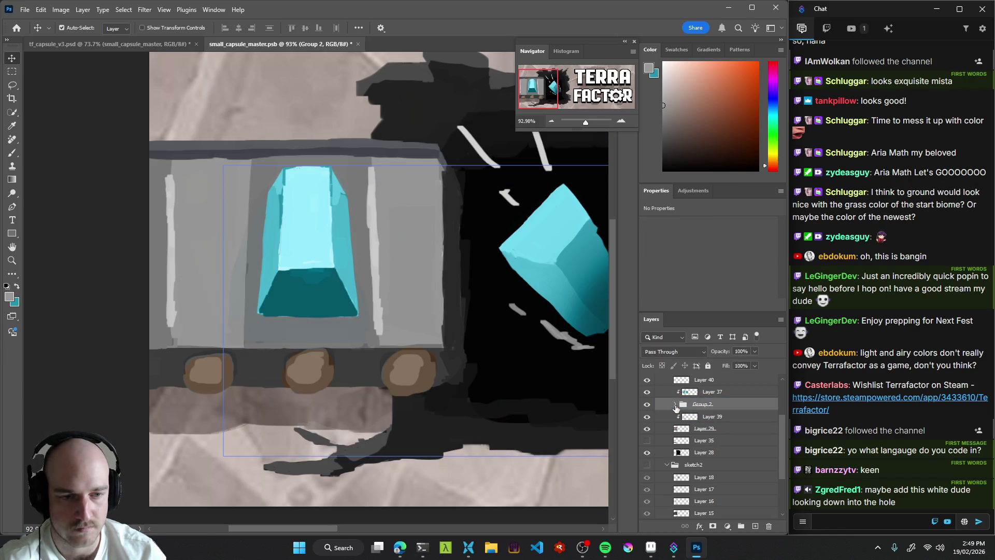
left_click(676, 405)
left_click(708, 453)
left_click_drag(708, 455, 709, 457)
left_click(712, 465)
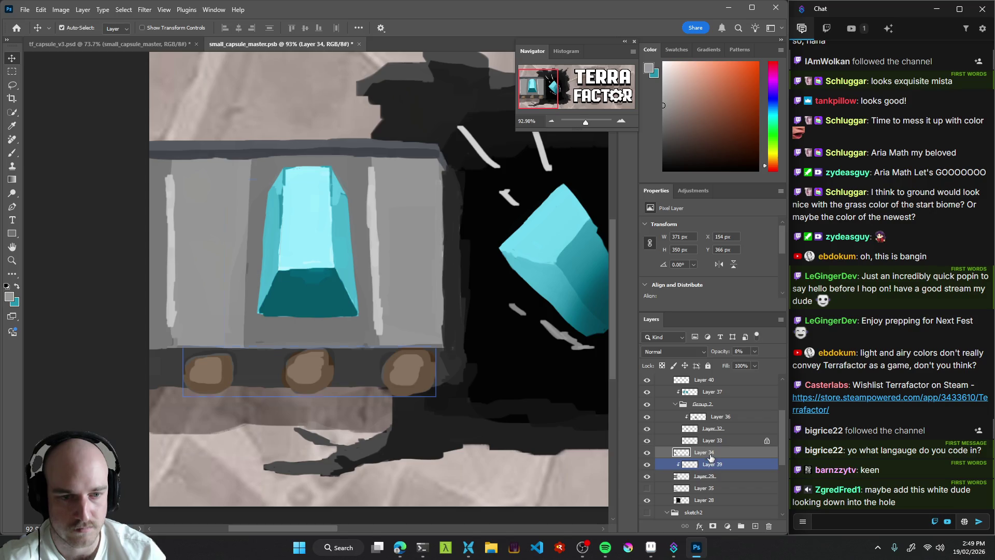
Set Layer 34's opacity to about 71%, then deselect it.
left_click(710, 458)
left_click(753, 353)
left_click_drag(751, 363, 761, 365)
left_click(493, 261)
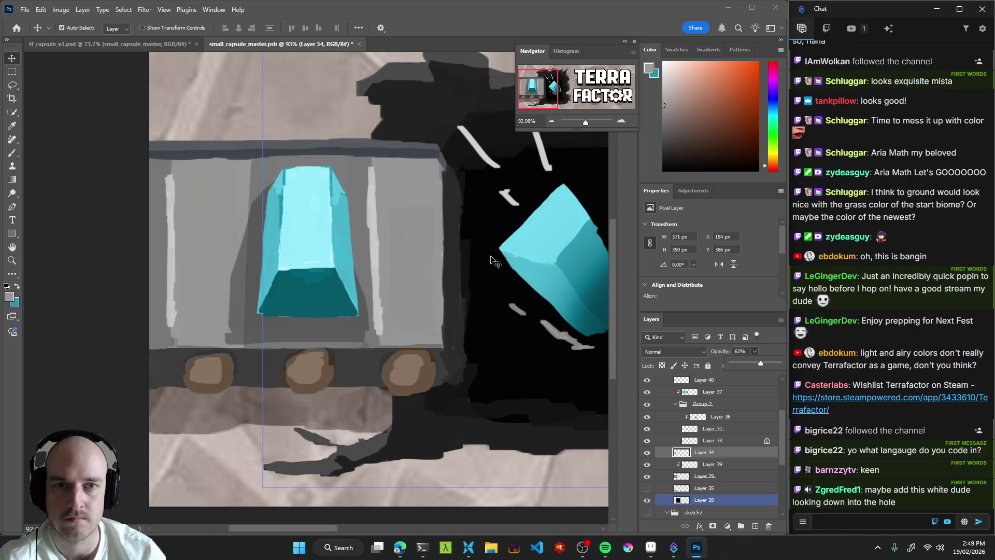
scroll(390, 313, "down", 5)
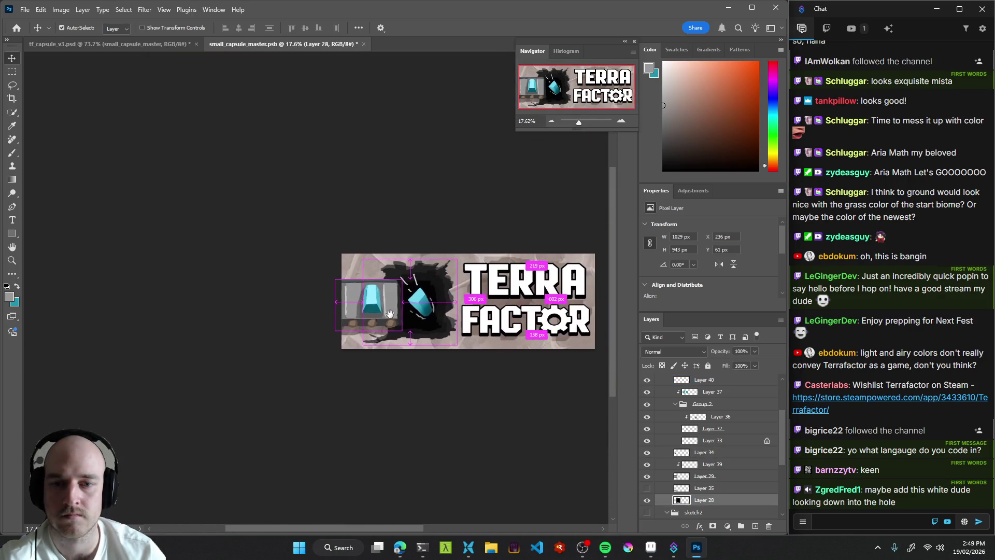
scroll(718, 470, "down", 3)
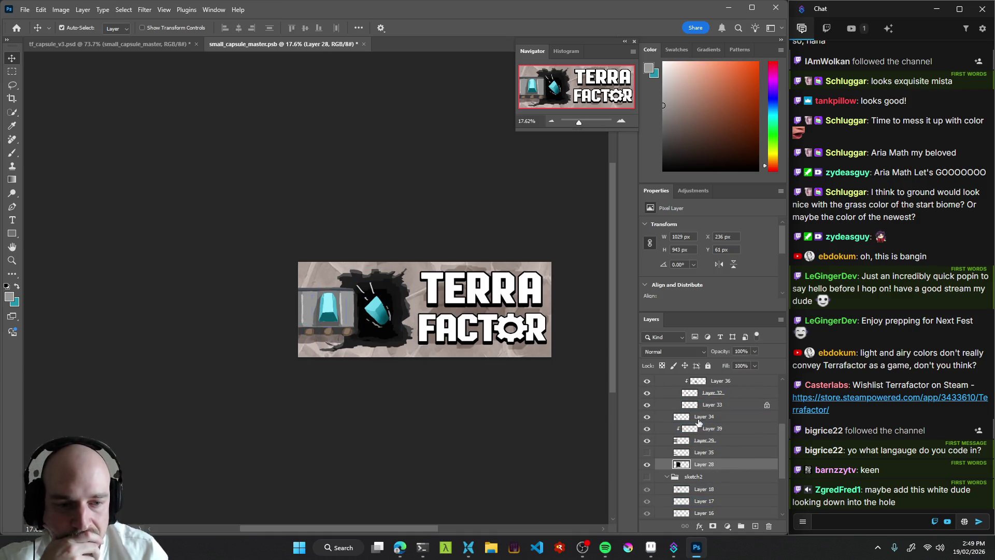
left_click(709, 418)
left_click(755, 352)
left_click(758, 363)
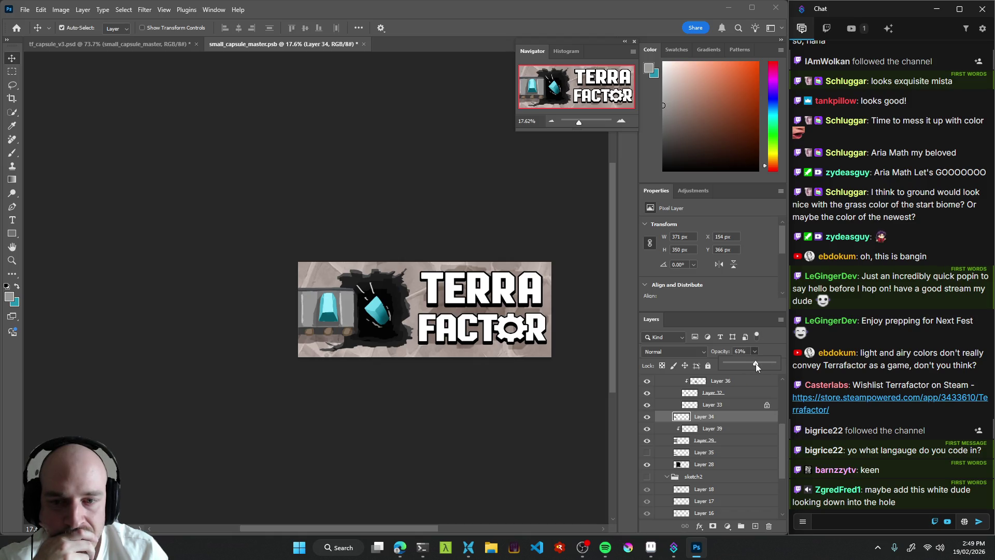
mouse_move(754, 363)
left_mouse_down()
mouse_move(732, 364)
mouse_move(759, 365)
left_mouse_up()
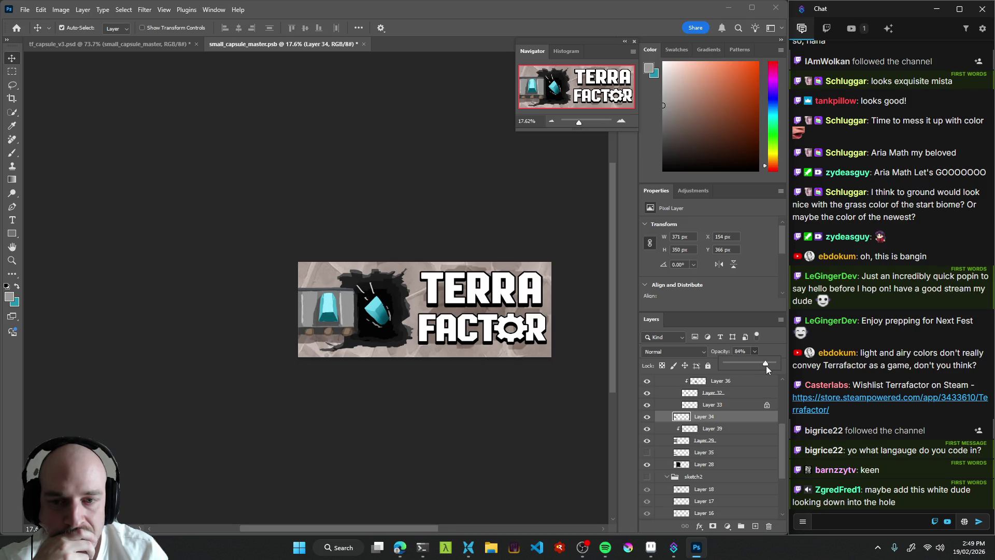
left_click_drag(768, 365, 756, 363)
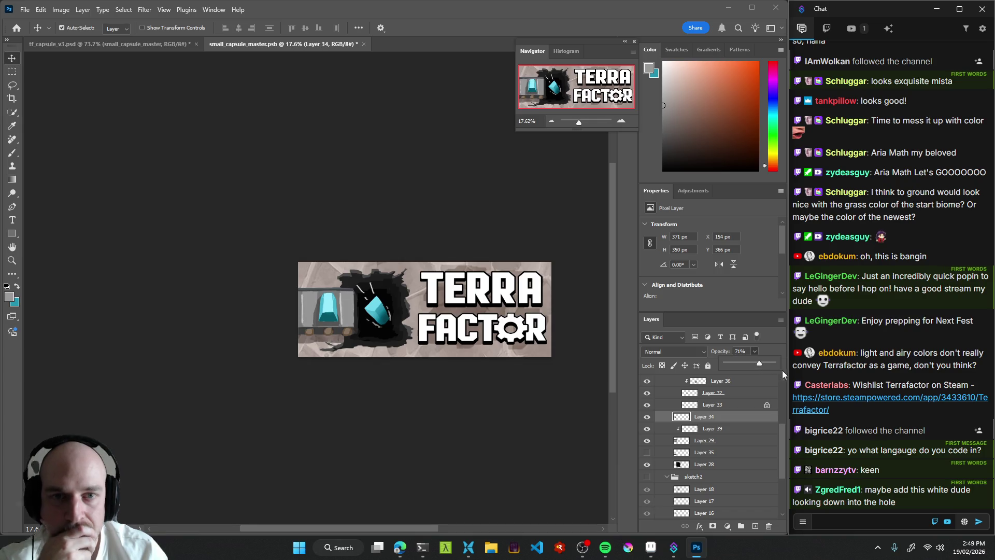
left_click(377, 385)
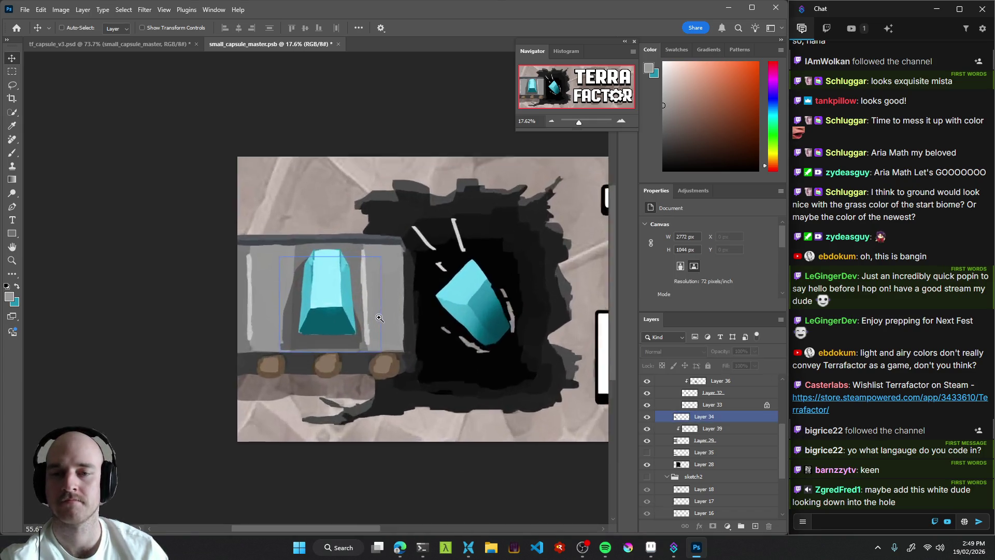
On Layer 34, sample a darker cart grey and clear a thin shading strip left of the crystal.
scroll(328, 314, "up", 5)
key("b")
key("e")
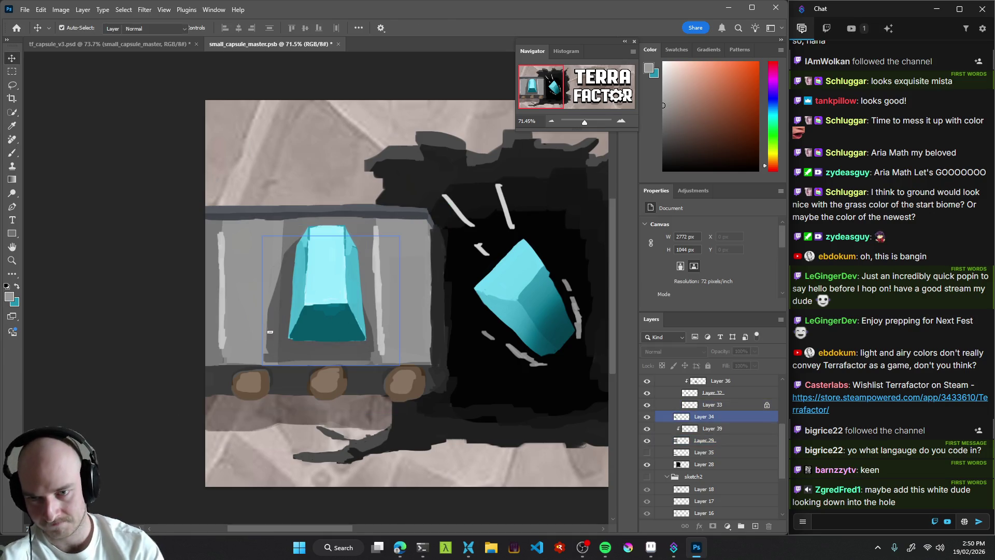
key("b")
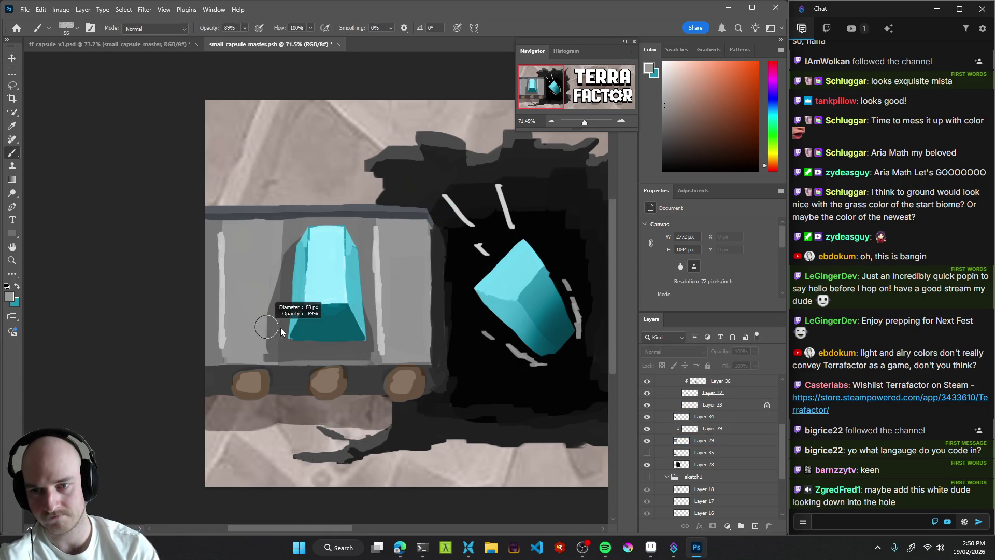
key("ctrl+shift+n")
key("Return")
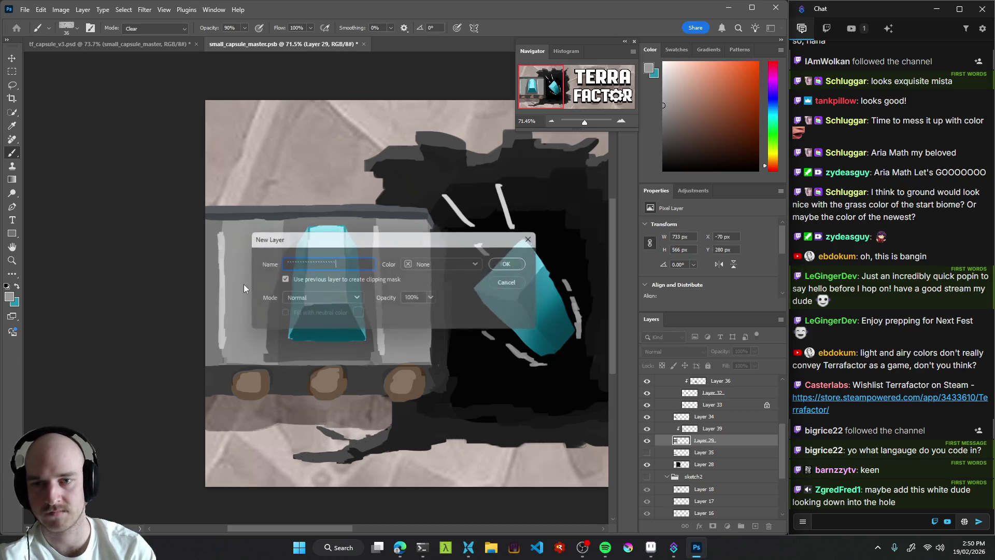
key("v")
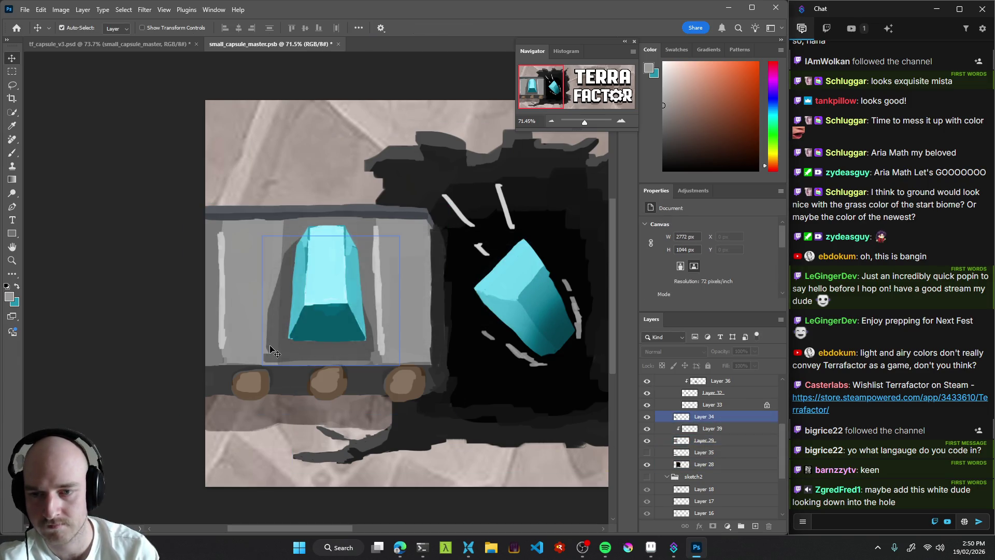
left_click(700, 417)
key("b")
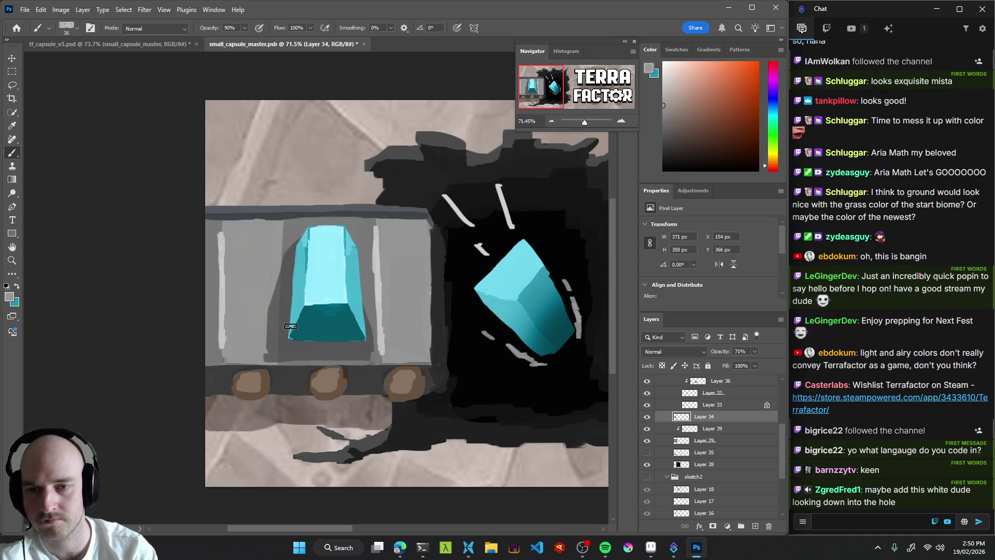
left_click(281, 322, "alt")
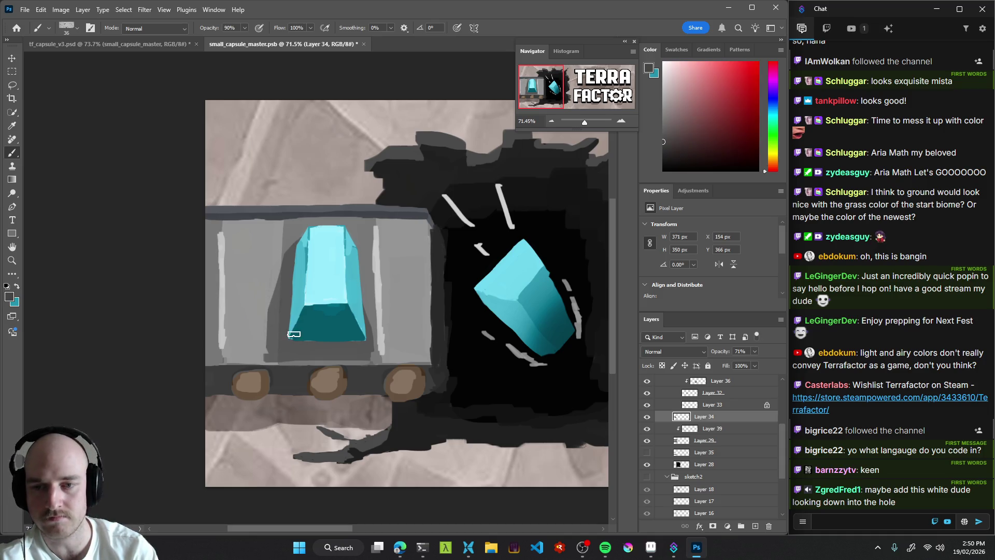
left_click_drag(262, 362, 271, 327)
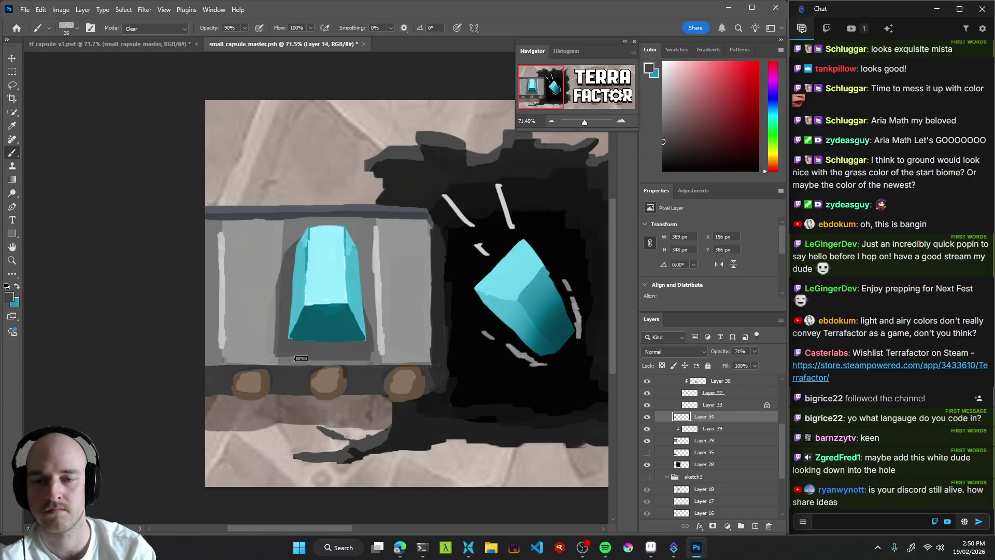
Zoom out, save the capsule artwork, and switch to the tf_capsule_v3.psd store mockup.
left_click_drag(529, 362, 418, 384)
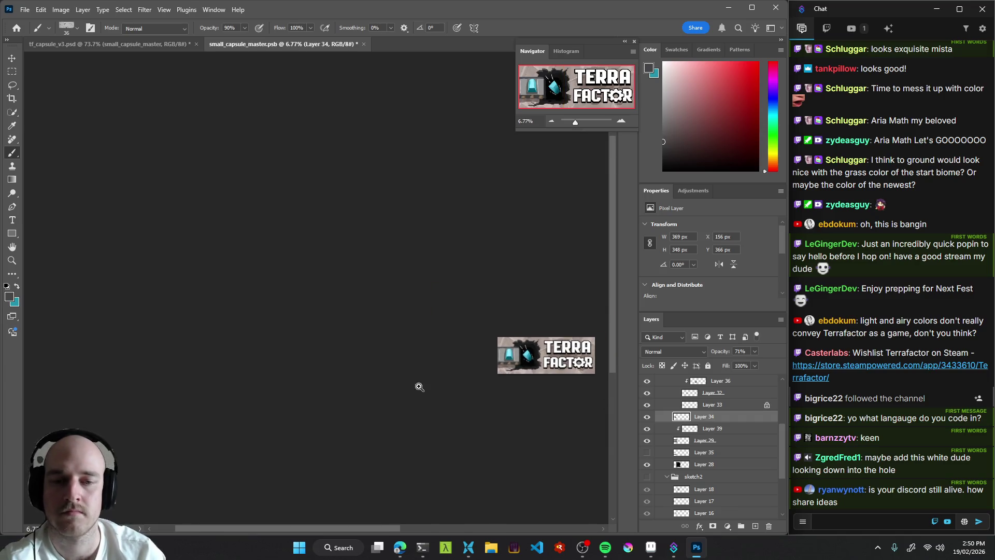
key("ctrl+s")
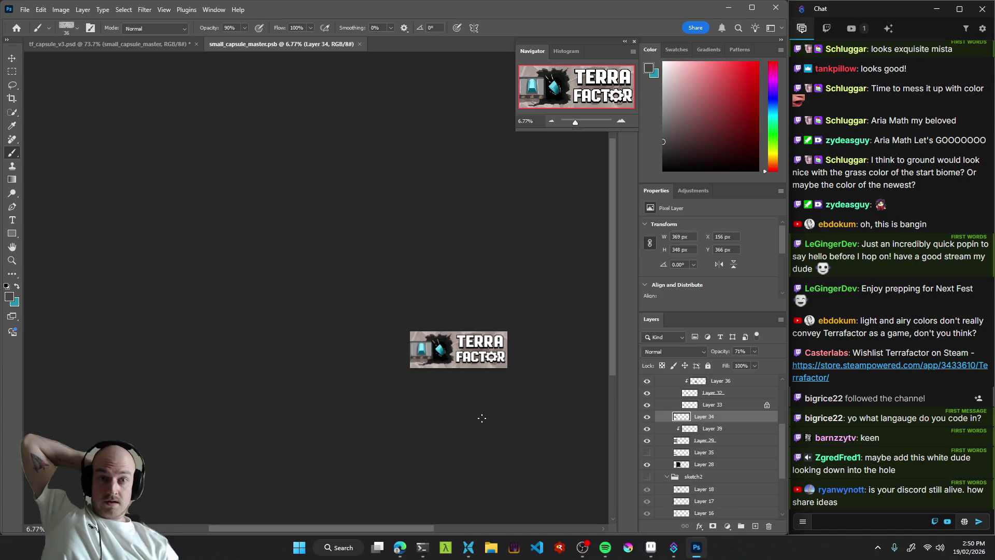
left_click(91, 43)
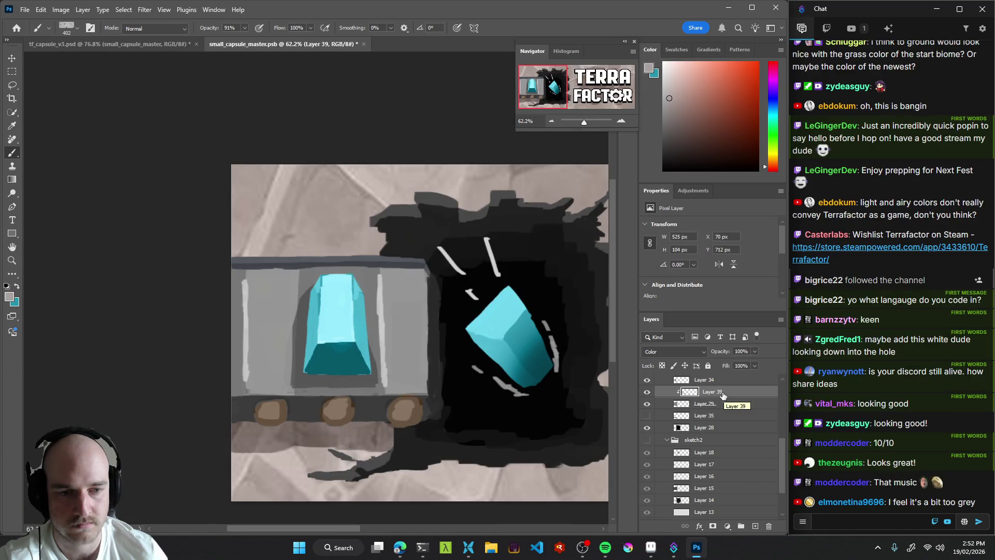
With a smaller brush, paint a muted red then lighter pink tint over the cart.
key("bracketleft")
key("bracketleft")
key("bracketleft")
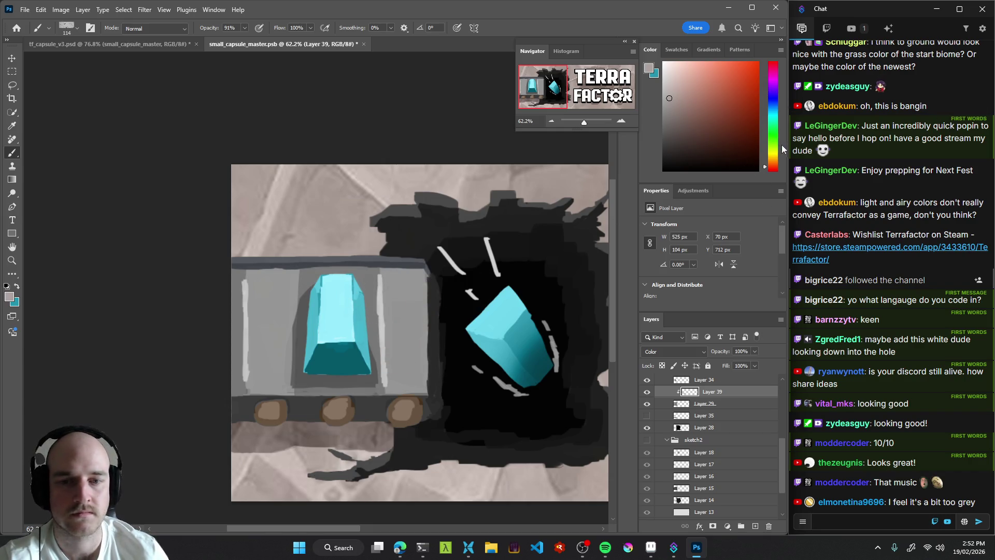
left_click(711, 91)
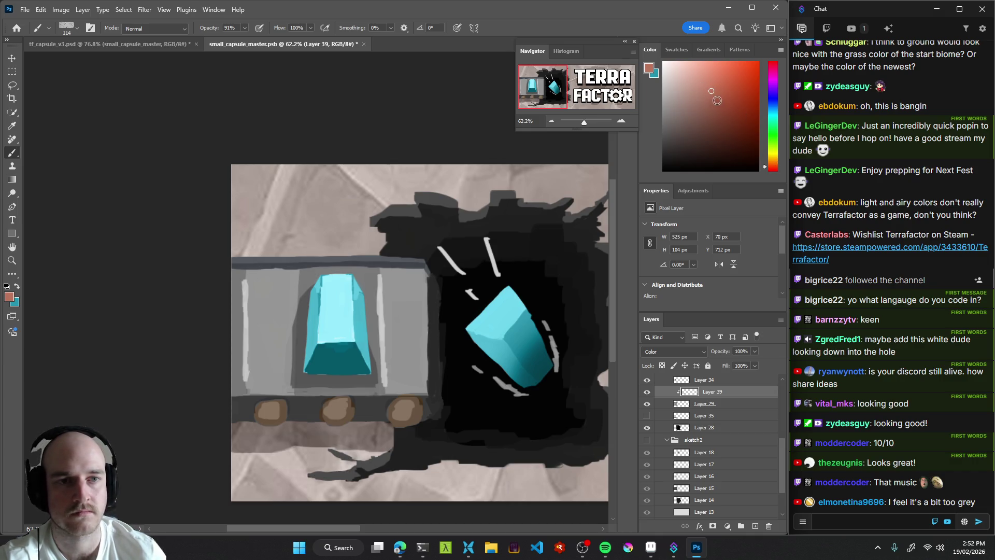
left_click(720, 90)
mouse_move(364, 324)
left_mouse_down()
mouse_move(429, 284)
mouse_move(395, 348)
mouse_move(392, 297)
mouse_move(405, 271)
mouse_move(287, 263)
mouse_move(220, 285)
left_mouse_up()
left_click(684, 92)
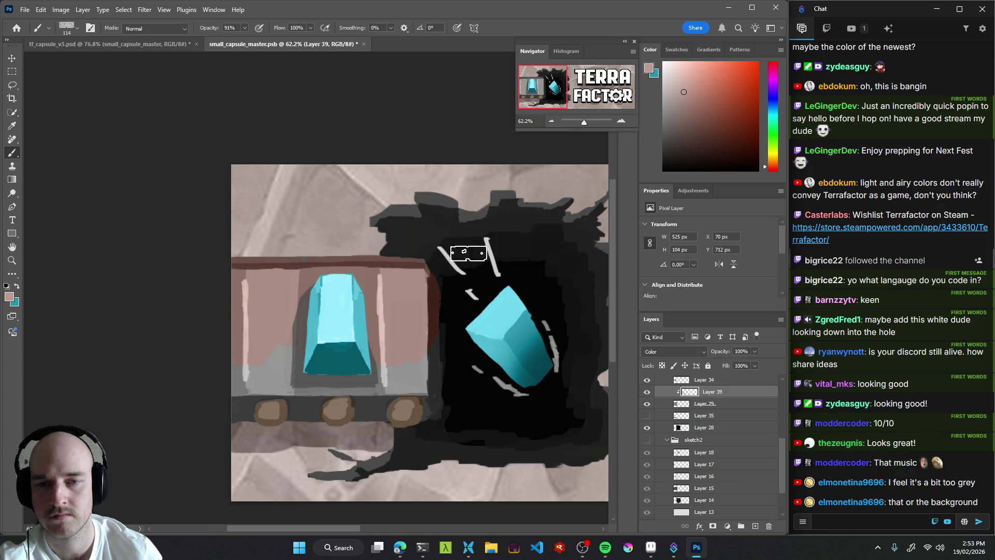
left_click_drag(287, 369, 292, 388)
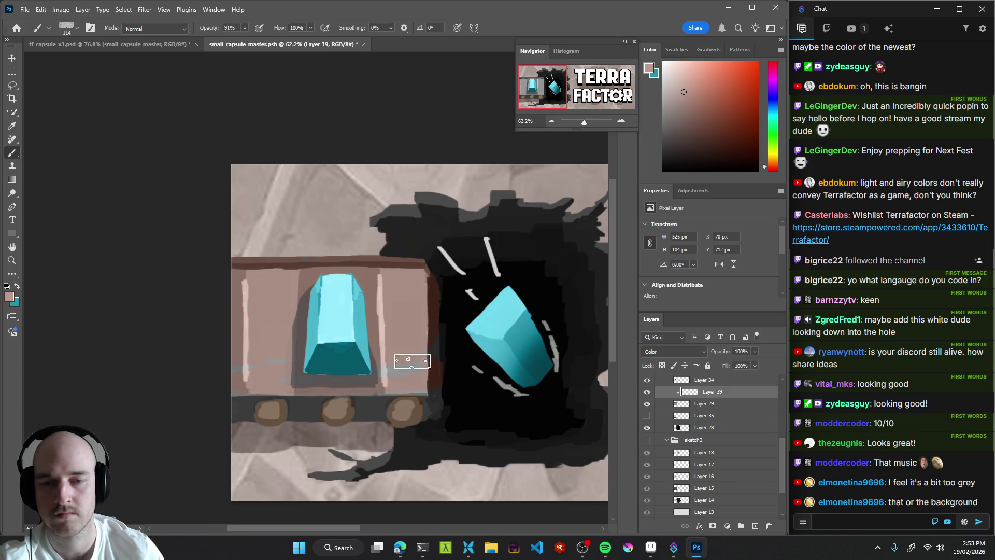
scroll(417, 379, "down", 4)
scroll(417, 379, "down", 1)
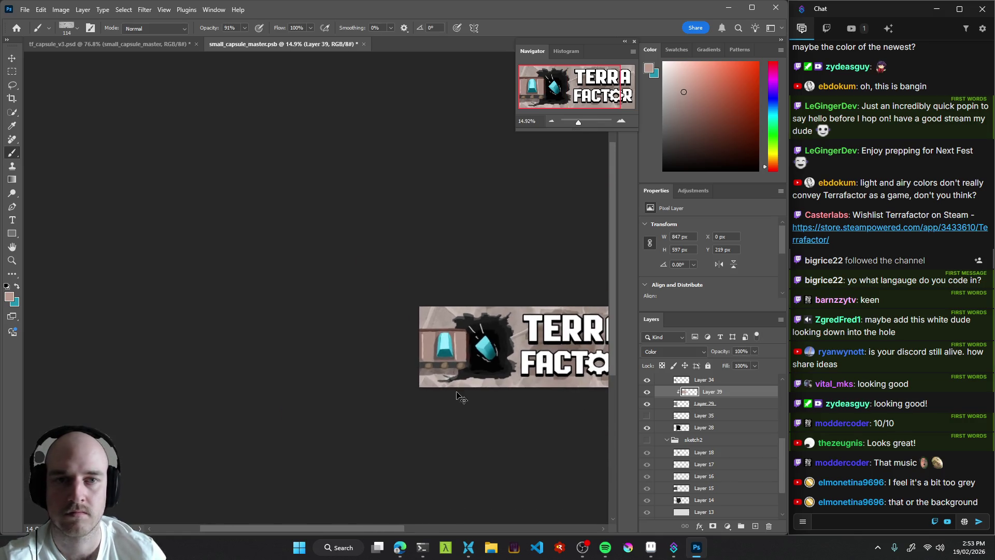
Switch the paint colour to a blue hue and tint the cart body blue-grey.
scroll(479, 357, "up", 3)
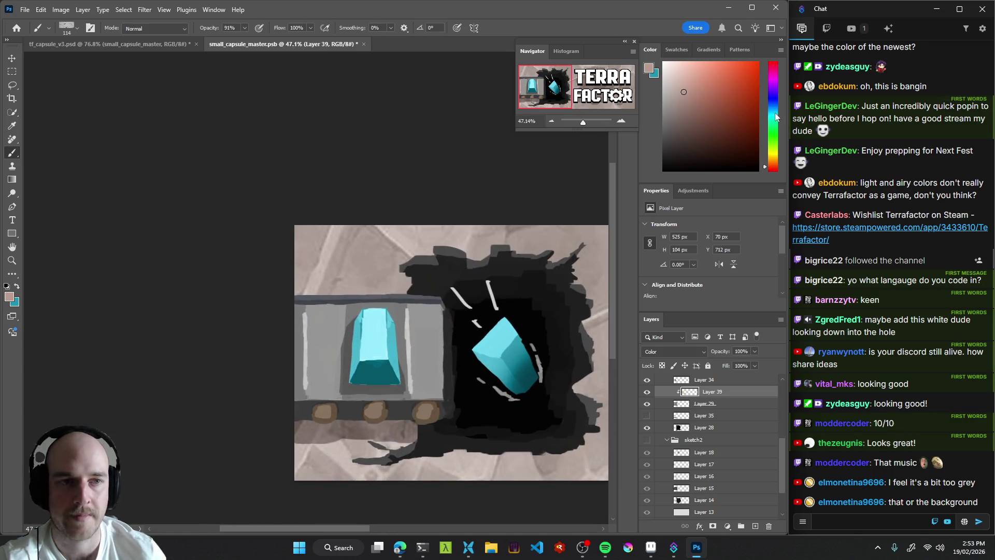
left_click_drag(776, 117, 772, 103)
mouse_move(416, 345)
left_mouse_down()
mouse_move(409, 327)
mouse_move(406, 356)
mouse_move(440, 367)
mouse_move(427, 392)
mouse_move(327, 397)
mouse_move(318, 315)
mouse_move(291, 351)
mouse_move(380, 299)
left_mouse_up()
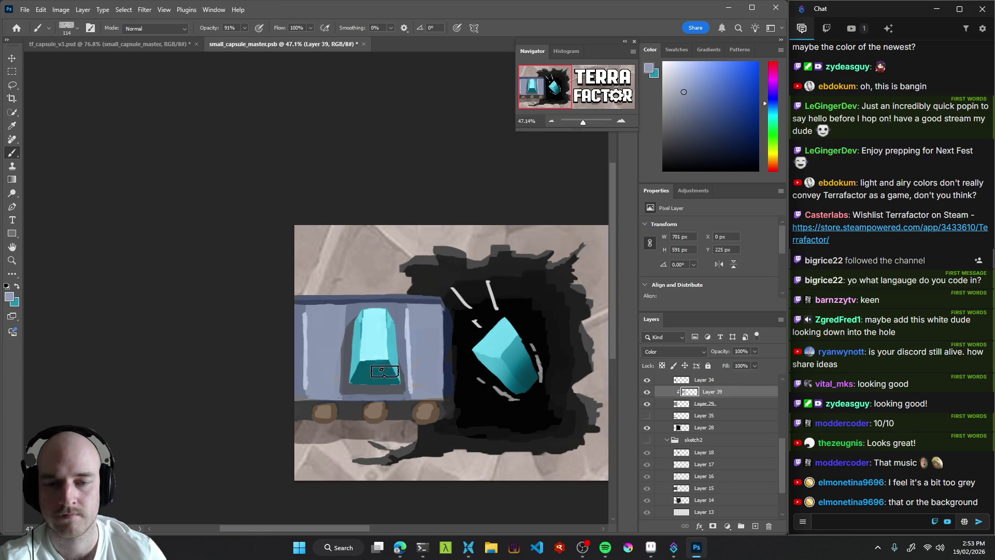
mouse_move(391, 386)
left_mouse_down()
mouse_move(455, 389)
mouse_move(438, 369)
mouse_move(397, 406)
left_mouse_up()
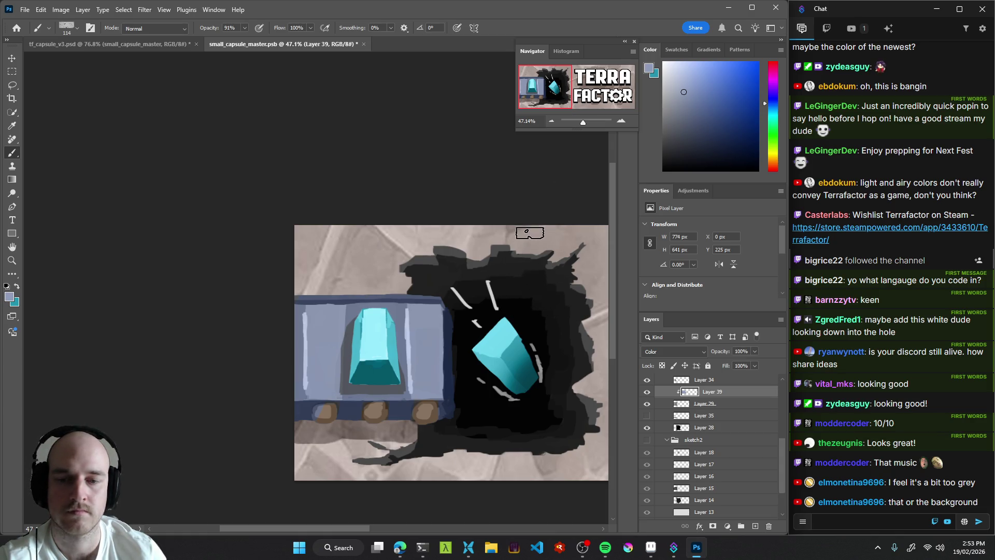
Resize the brush, tint the cart's top edge blue-grey, and save the capsule artwork.
key("bracketleft")
key("bracketleft")
key("bracketleft")
key("8")
key("9")
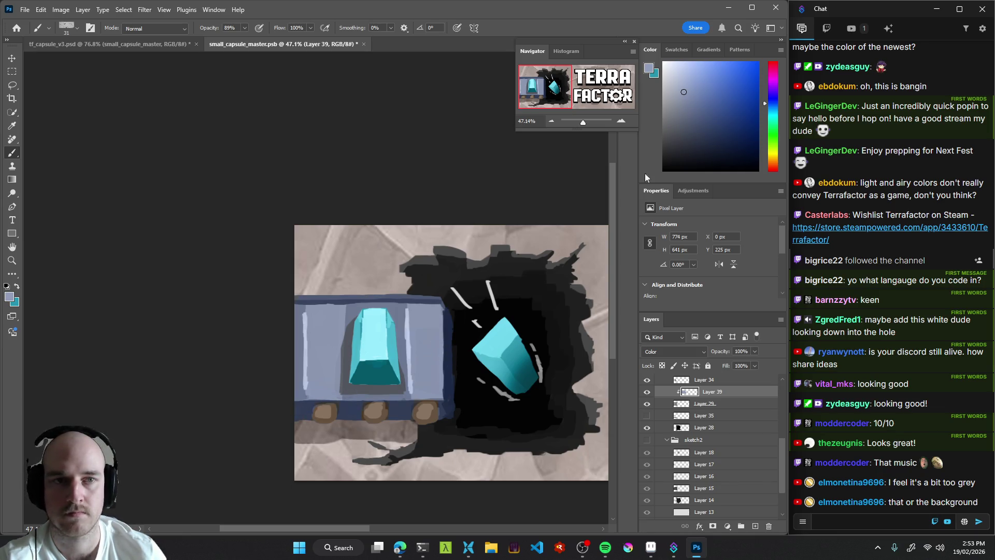
key("bracketright")
key("bracketright")
key("bracketright")
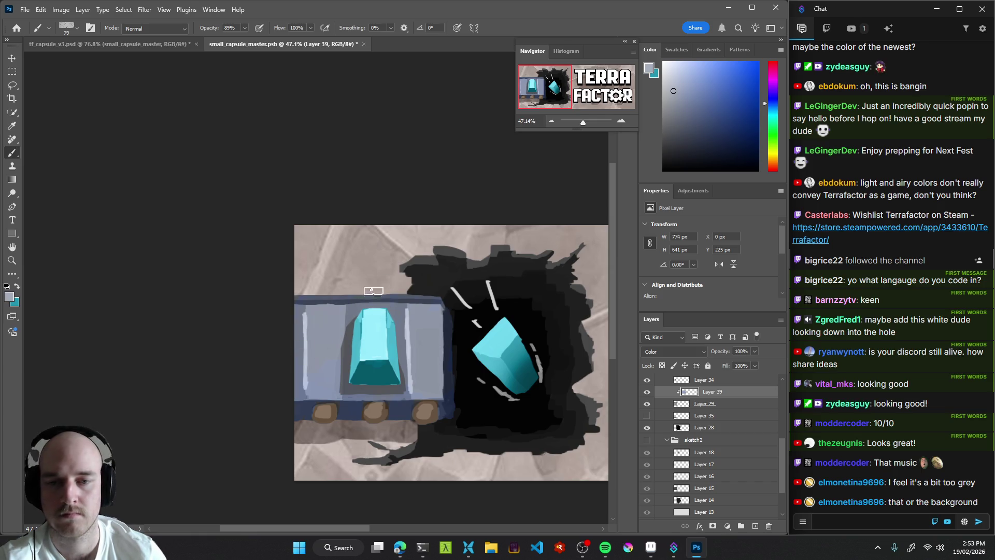
left_click_drag(354, 388, 529, 204)
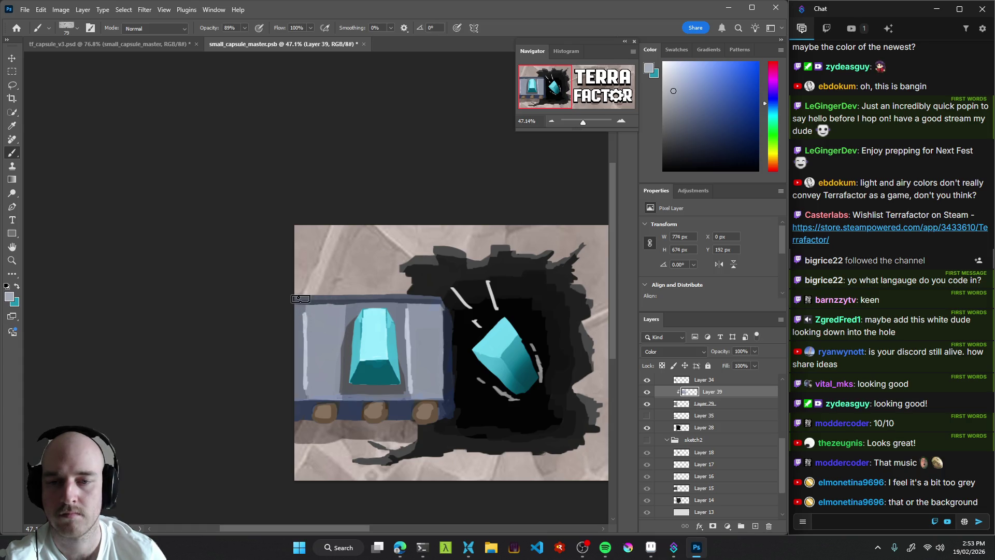
left_click(509, 286)
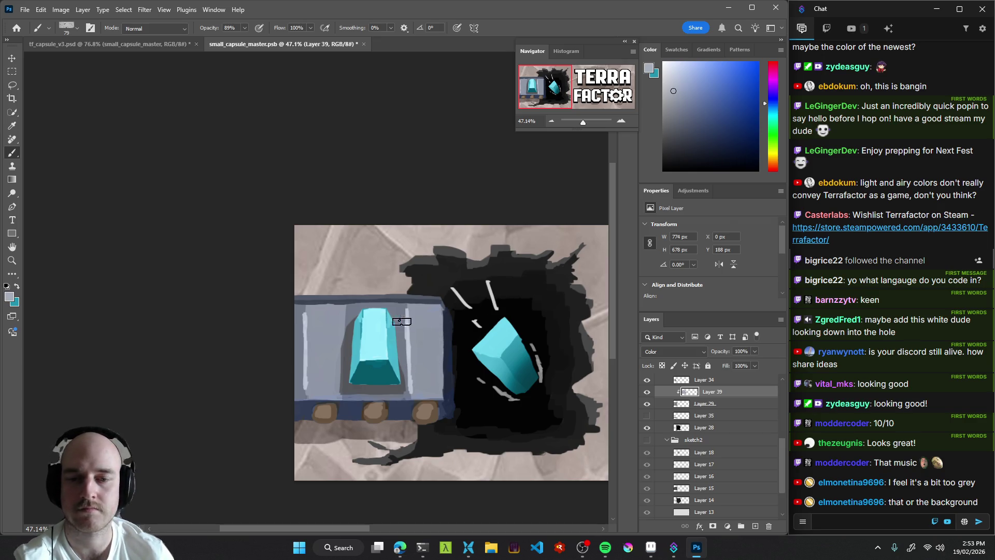
scroll(379, 340, "down", 5)
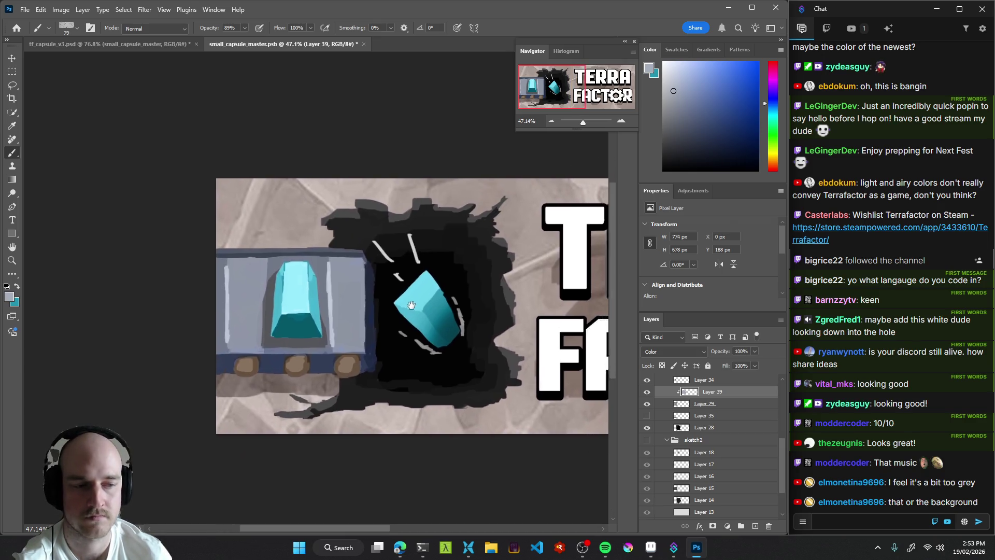
left_click_drag(502, 305, 458, 317)
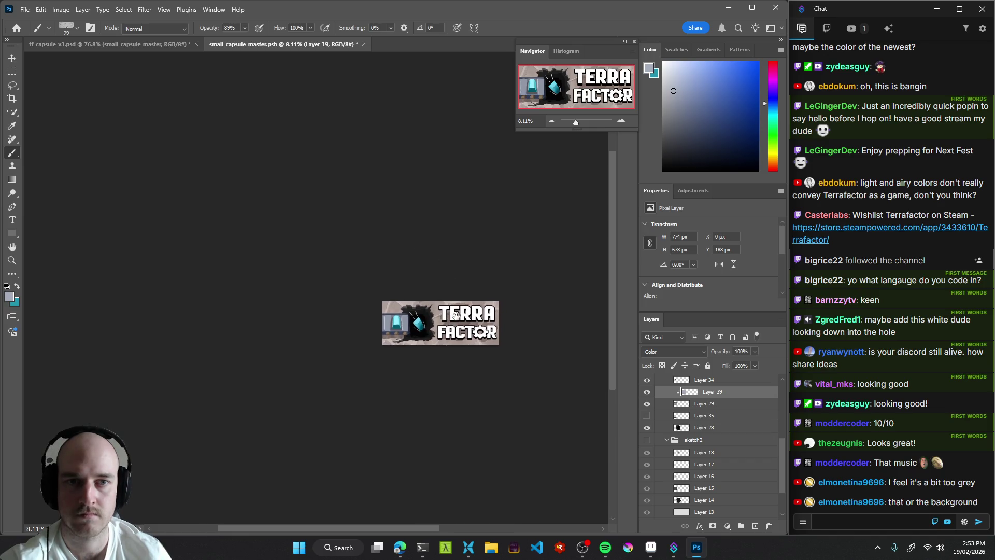
scroll(457, 341, "up", 1)
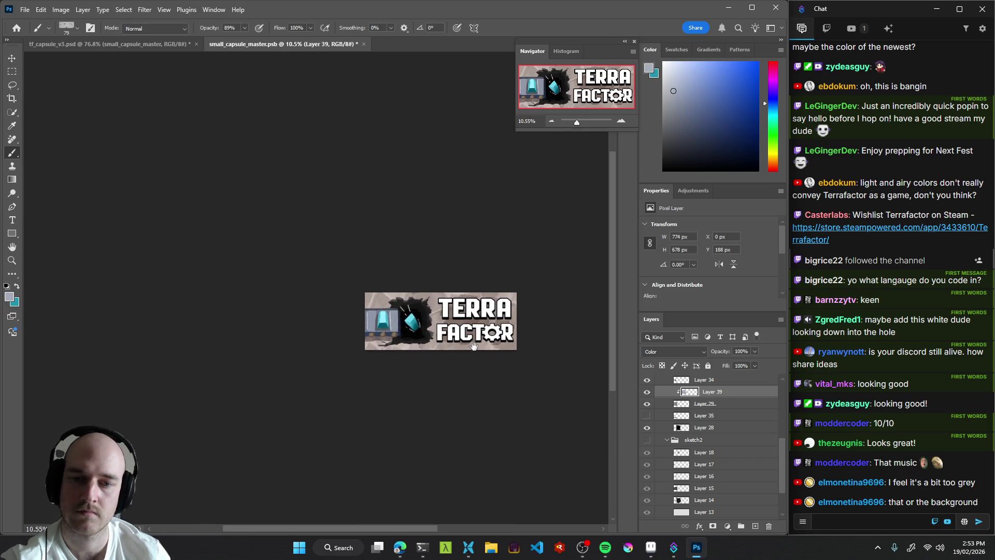
scroll(468, 339, "down", 1)
scroll(468, 340, "up", 2)
key("ctrl+s")
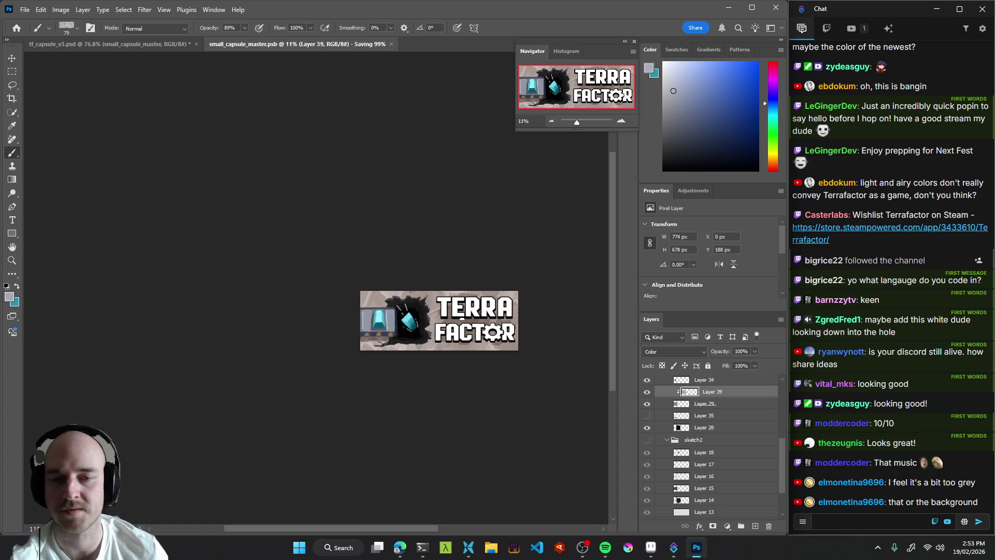
left_click(151, 45)
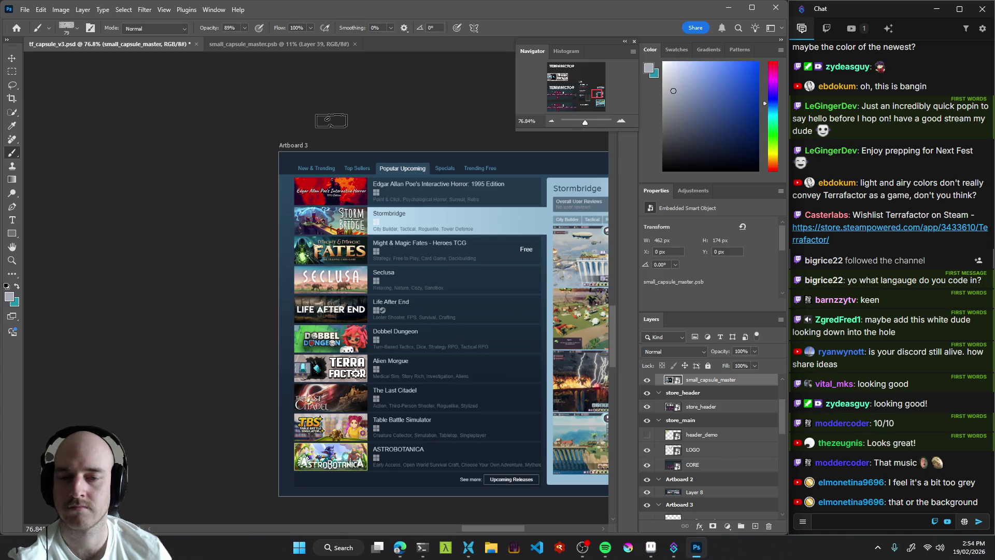
left_click(311, 45)
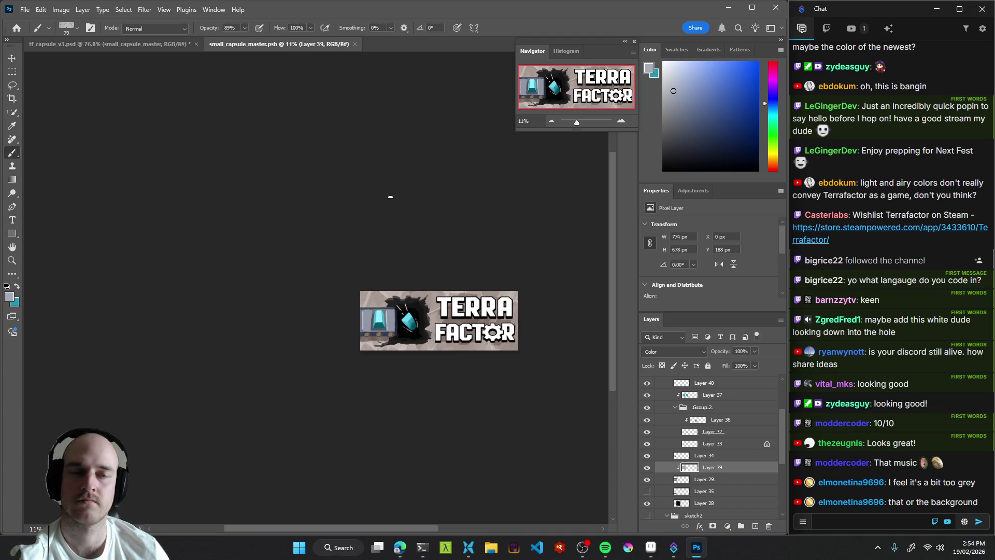
left_click(105, 44)
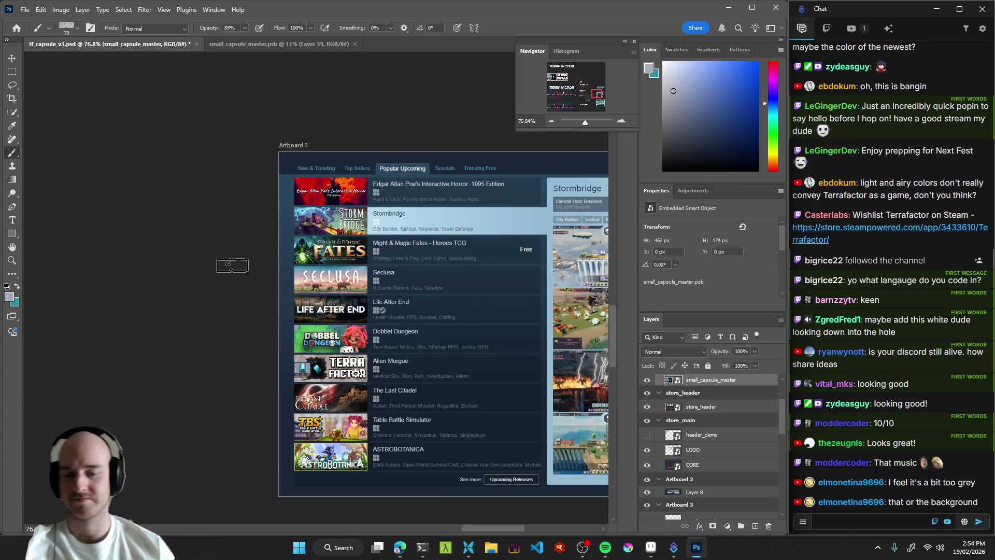
left_click_drag(379, 336, 393, 306)
scroll(392, 307, "down", 5)
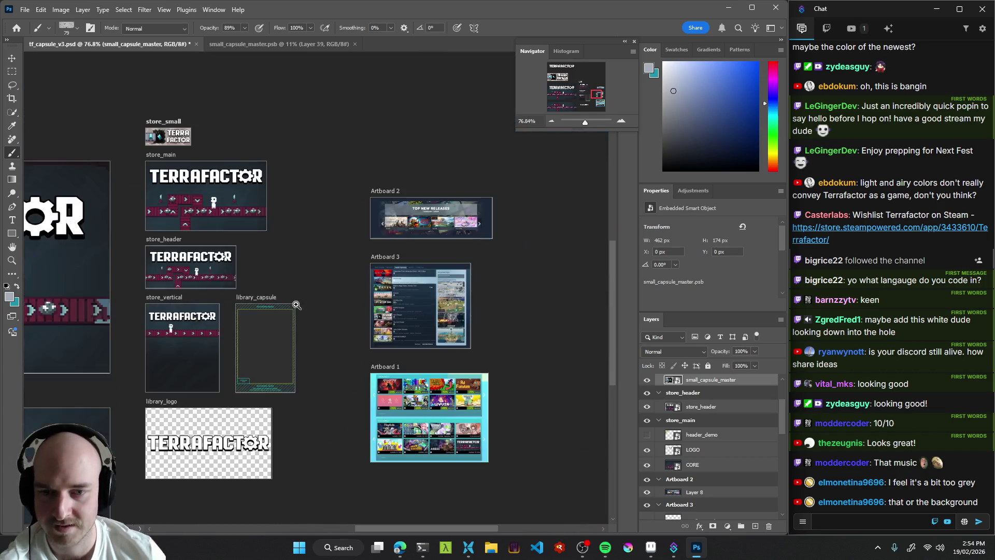
scroll(279, 280, "up", 3)
left_click_drag(279, 280, 378, 339)
scroll(378, 339, "up", 3)
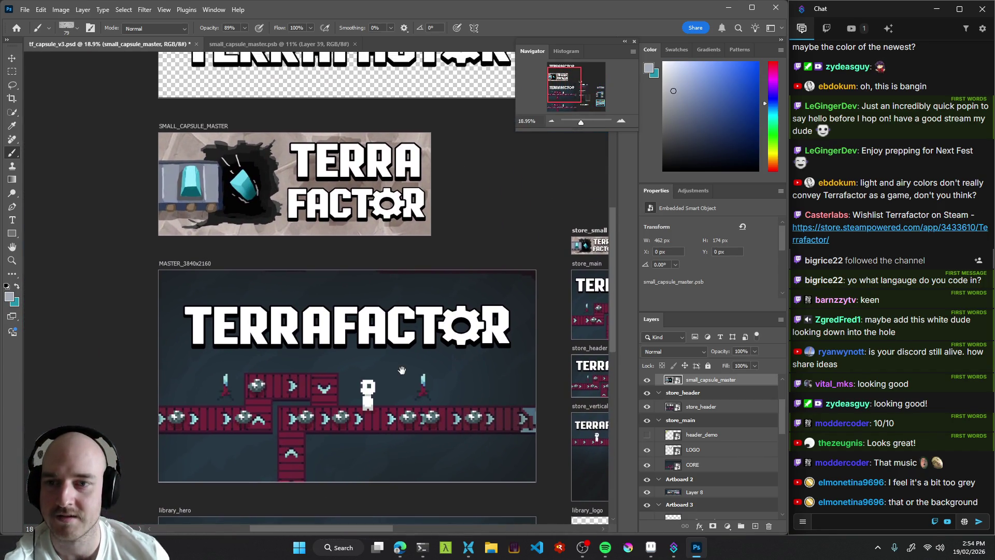
scroll(373, 280, "down", 3)
scroll(335, 288, "up", 4)
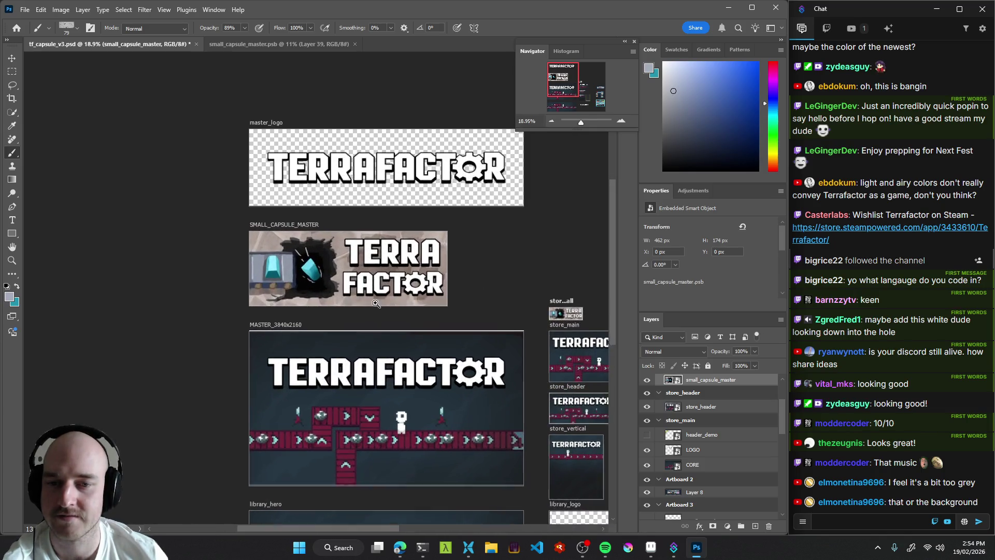
scroll(336, 288, "up", 3)
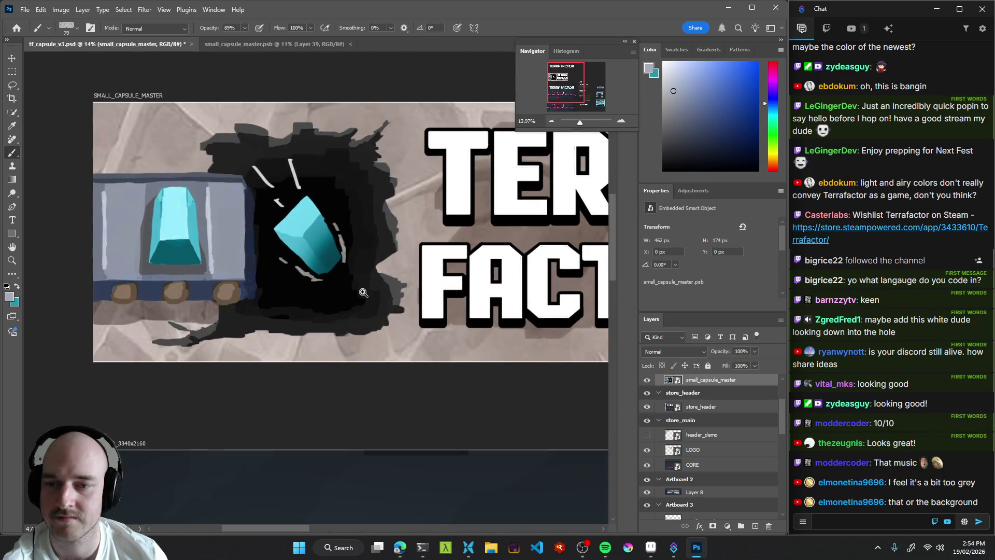
scroll(363, 292, "down", 4)
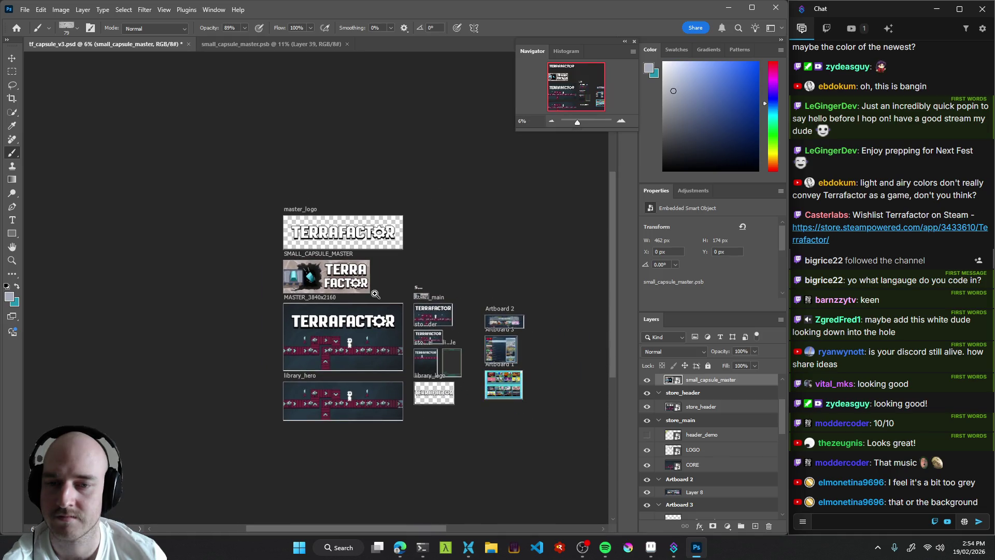
left_click(316, 46)
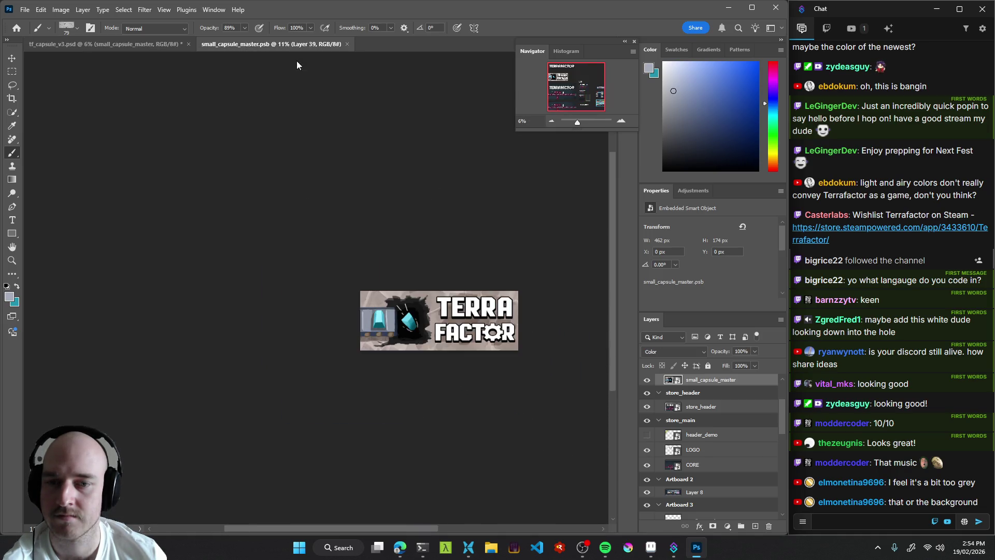
Select Layer 27, set a near-white brush at 173 px, and save the banner.
scroll(409, 314, "up", 2)
scroll(409, 314, "down", 1)
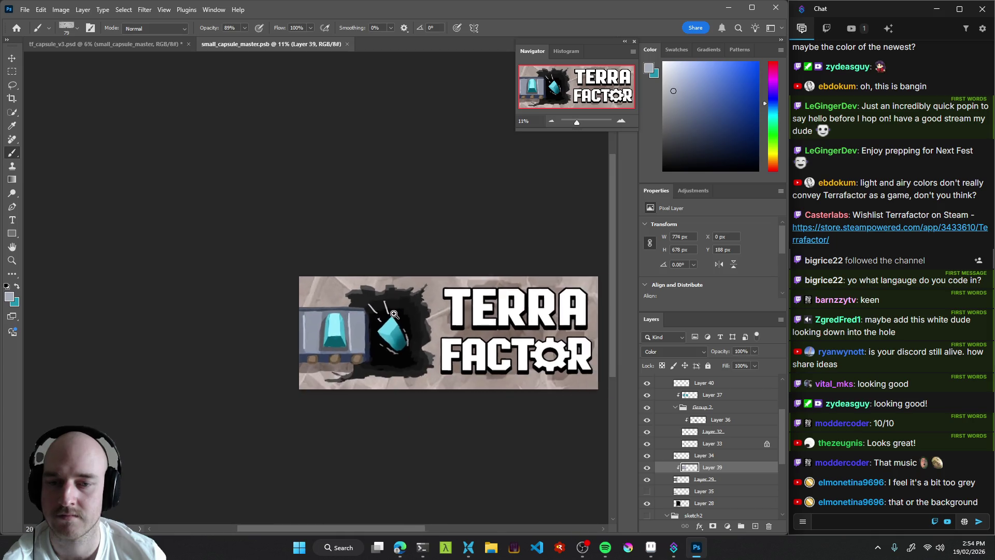
left_click_drag(417, 330, 362, 330)
scroll(361, 329, "down", 3)
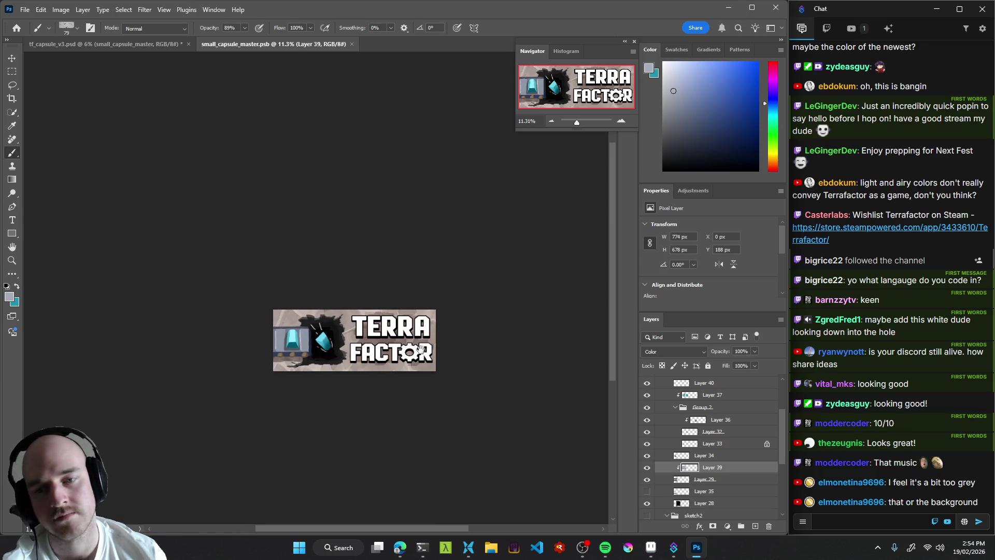
scroll(442, 353, "up", 2)
scroll(711, 478, "down", 3)
scroll(712, 478, "down", 2)
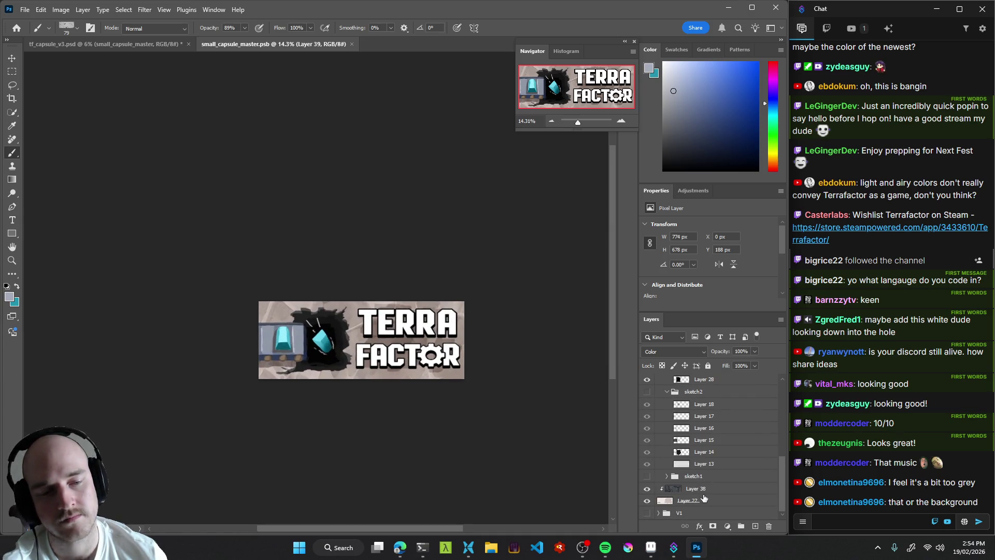
left_click(704, 499)
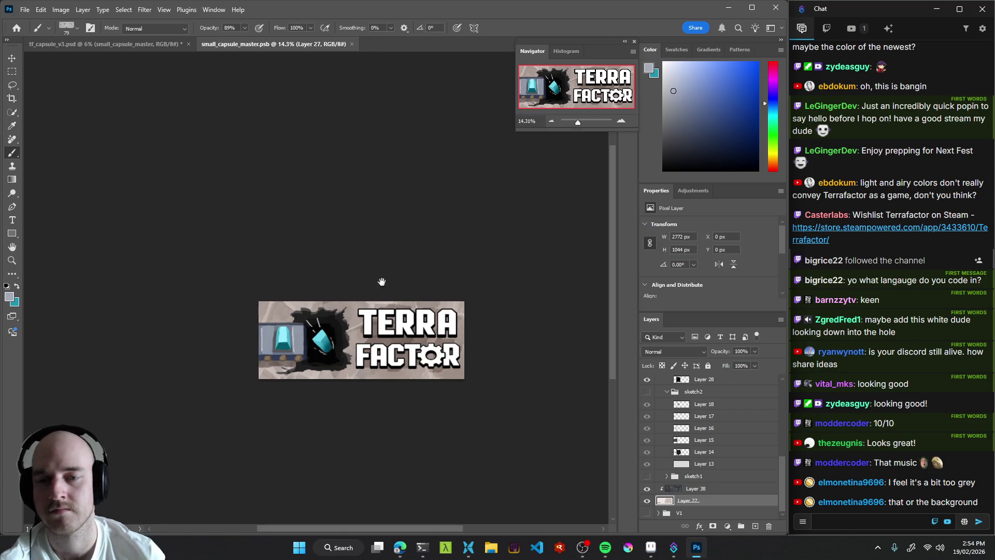
scroll(311, 331, "up", 4)
left_click(667, 68)
mouse_move(249, 310)
left_mouse_down()
mouse_move(215, 322)
mouse_move(202, 305)
mouse_move(269, 297)
mouse_move(326, 374)
left_mouse_up()
key("ctrl+s")
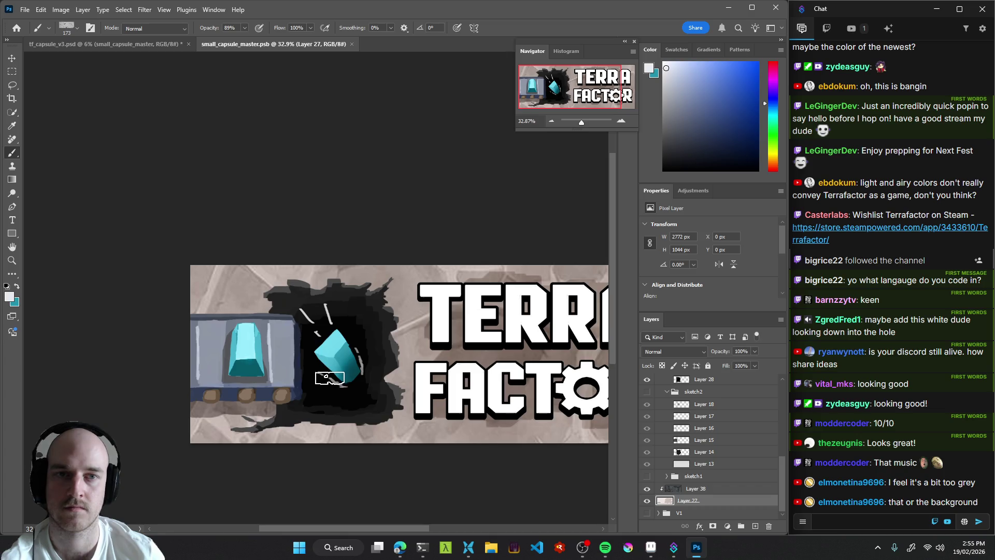
Sample a light background grey, paint touch-ups above the cart's gem, and save.
left_click(673, 131)
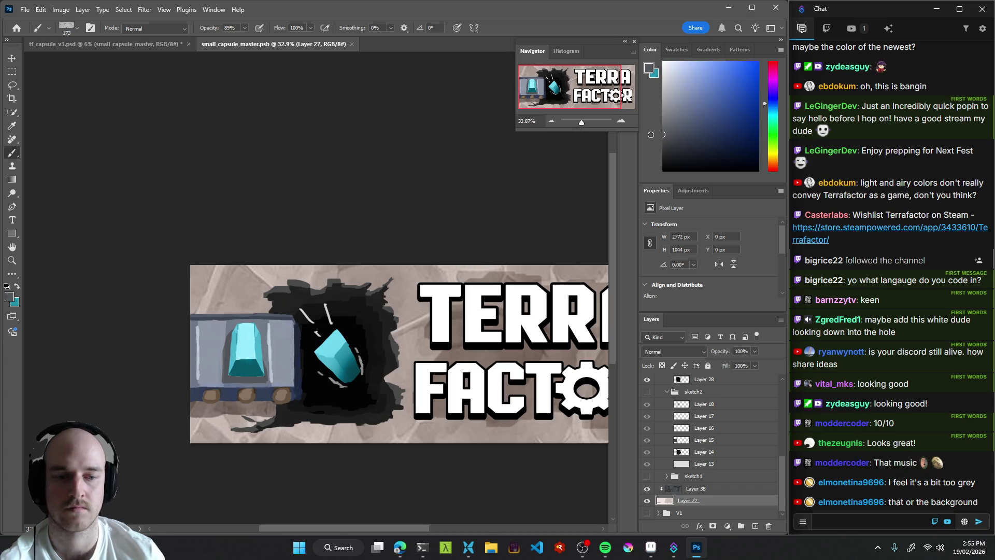
left_click(240, 295, "alt")
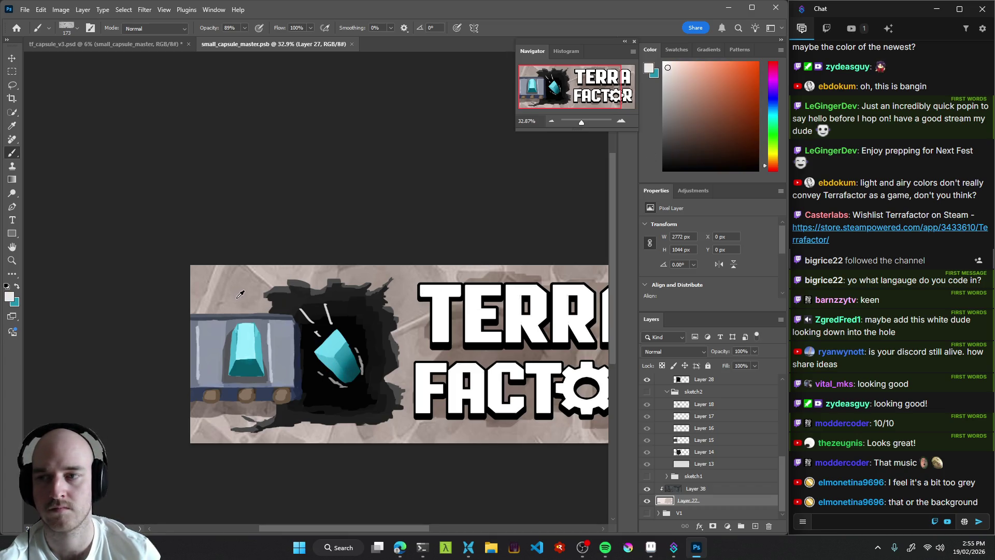
left_click(247, 292, "alt")
left_click(670, 87)
mouse_move(245, 318)
left_mouse_down()
mouse_move(208, 314)
mouse_move(263, 298)
mouse_move(224, 303)
mouse_move(200, 326)
left_mouse_up()
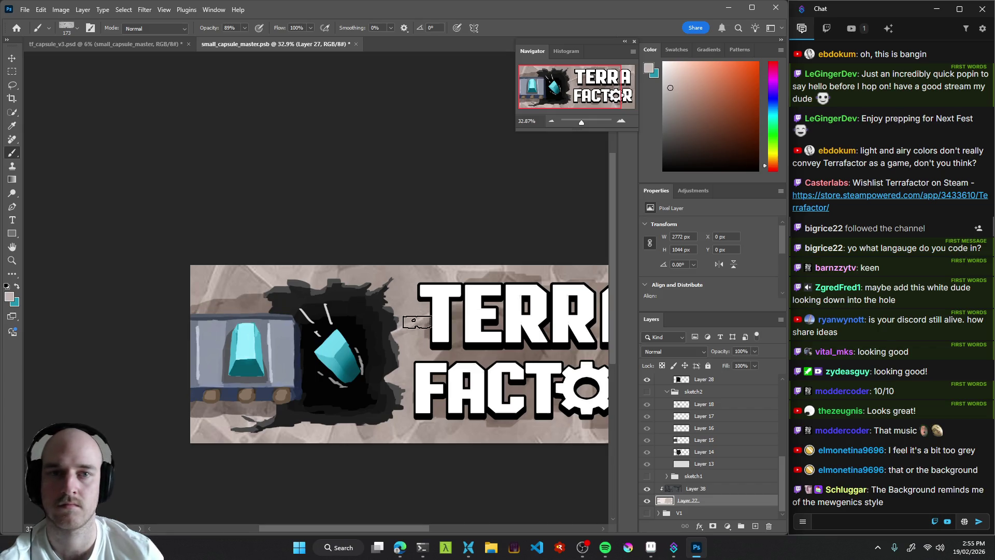
key("ctrl+s")
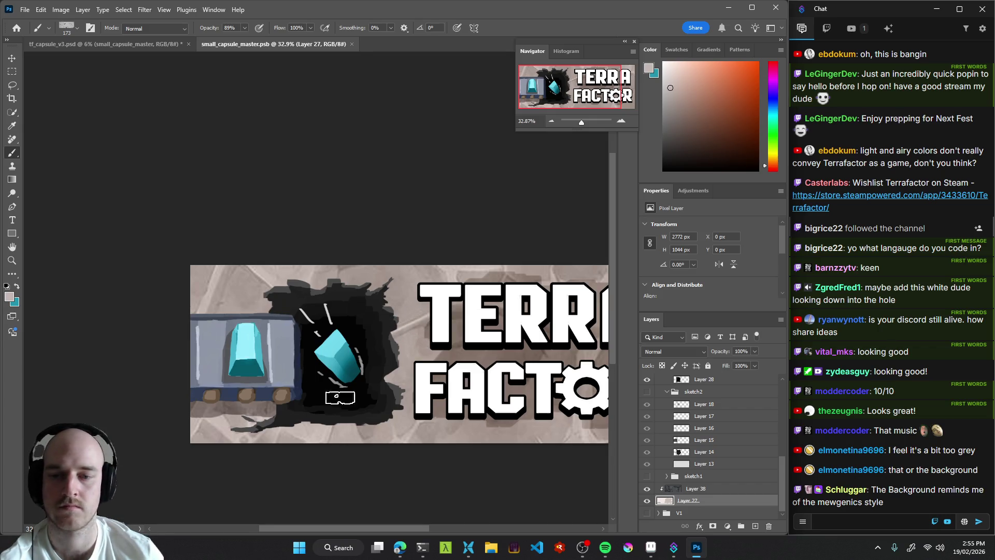
Paint grey along the hole's right and top edges, then the top-left background with a 56 px brush.
right_click(396, 357, "alt")
left_click_drag(395, 369, 381, 409)
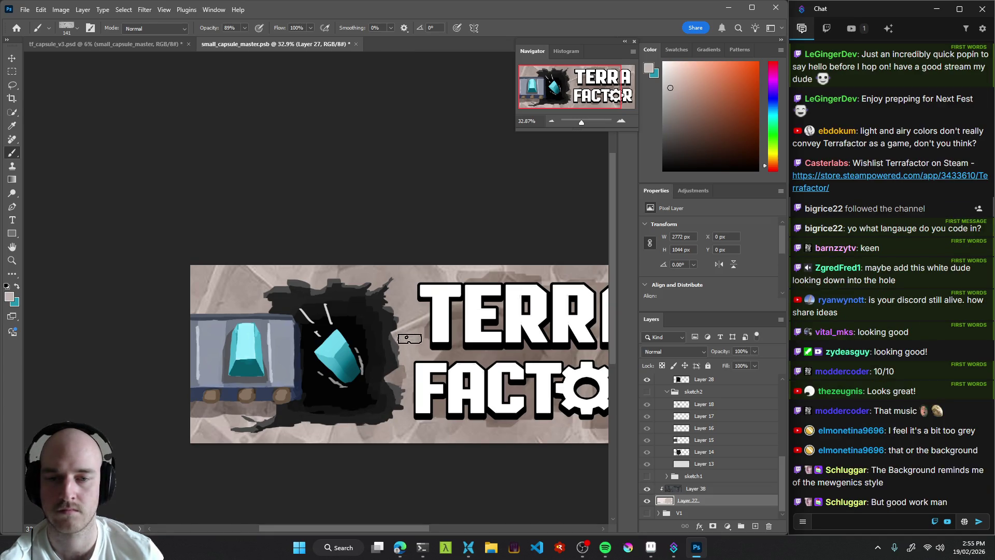
right_click(387, 290, "alt")
mouse_move(343, 285)
left_mouse_down()
mouse_move(357, 273)
mouse_move(352, 281)
mouse_move(369, 290)
left_mouse_up()
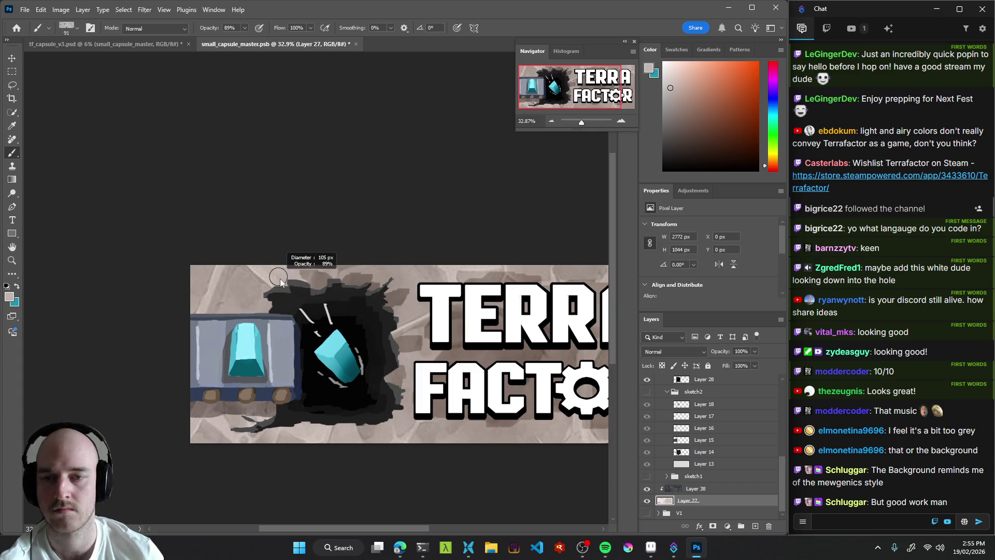
key("bracketleft")
key("bracketleft")
key("bracketleft")
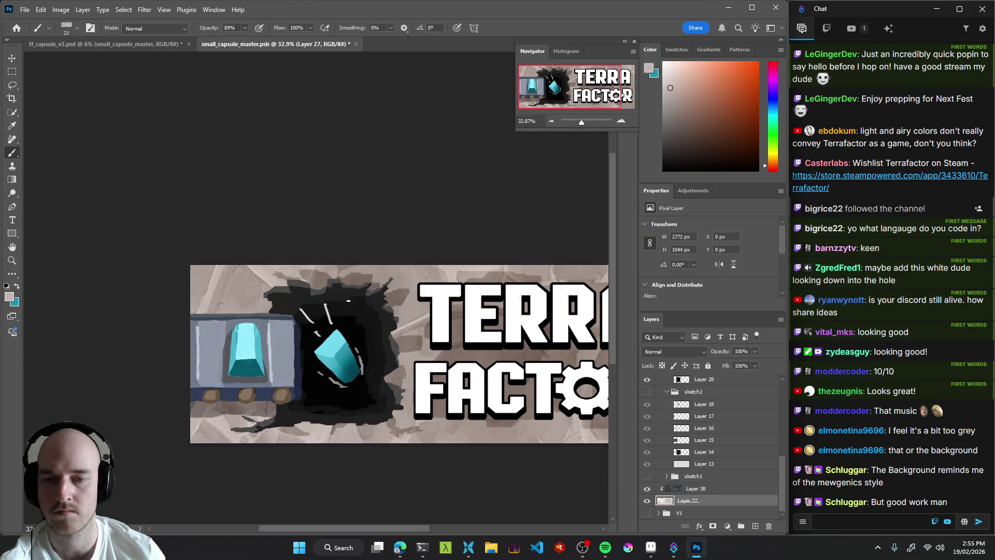
mouse_move(250, 298)
left_mouse_down()
mouse_move(267, 285)
mouse_move(263, 296)
left_mouse_up()
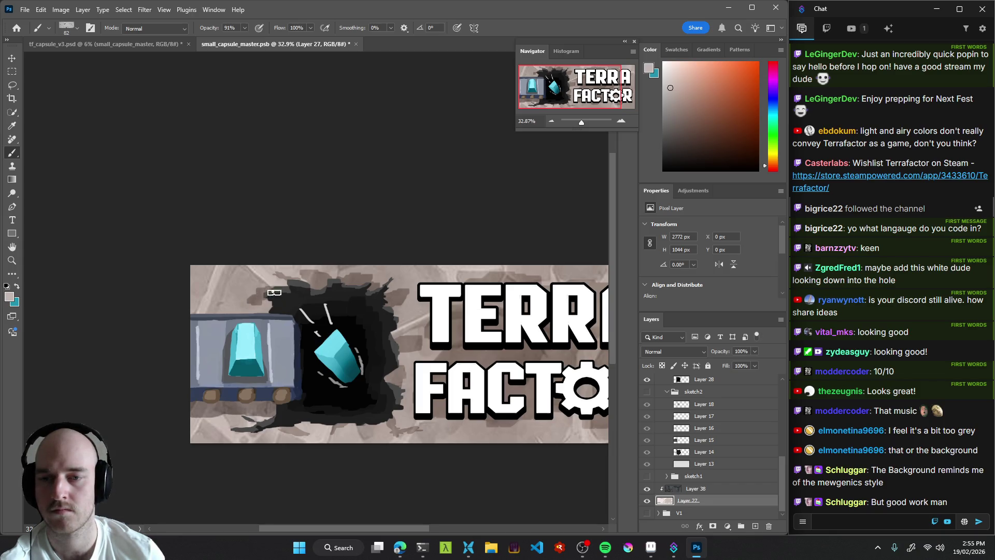
left_click_drag(265, 270, 262, 274)
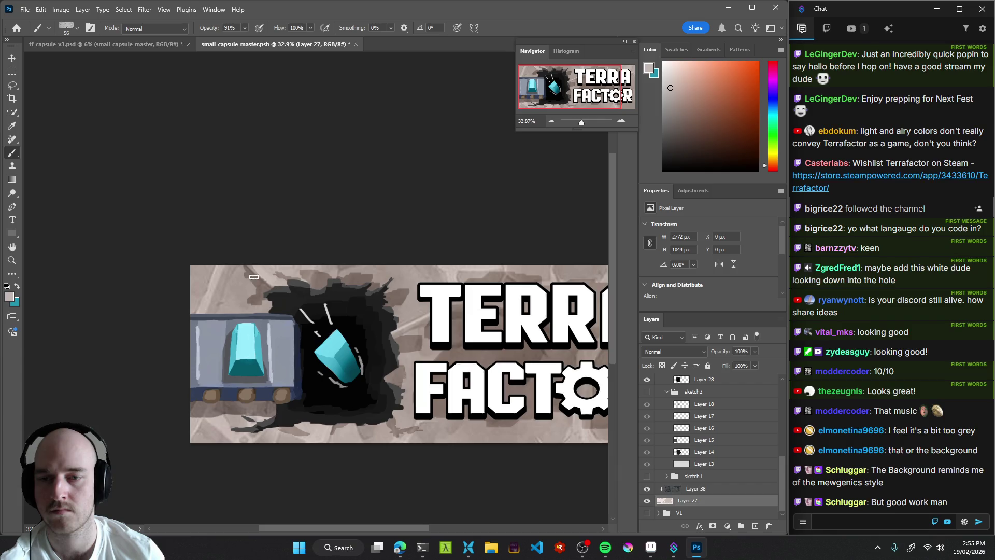
mouse_move(255, 288)
left_mouse_down()
mouse_move(210, 291)
mouse_move(196, 284)
mouse_move(207, 270)
mouse_move(194, 271)
mouse_move(236, 286)
left_mouse_up()
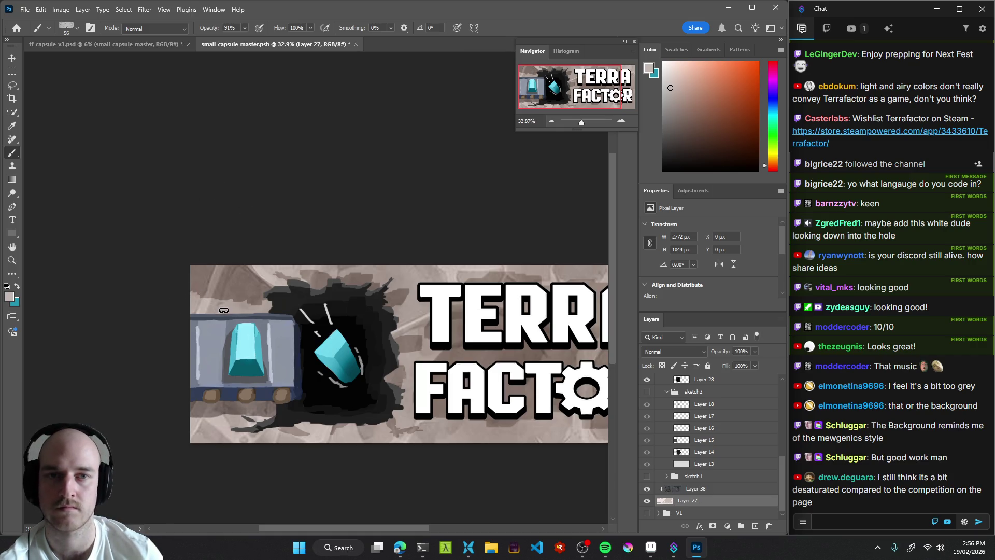
Sample lighter and mid greys, resize the brush to 136 px, and save the banner.
key("bracketleft")
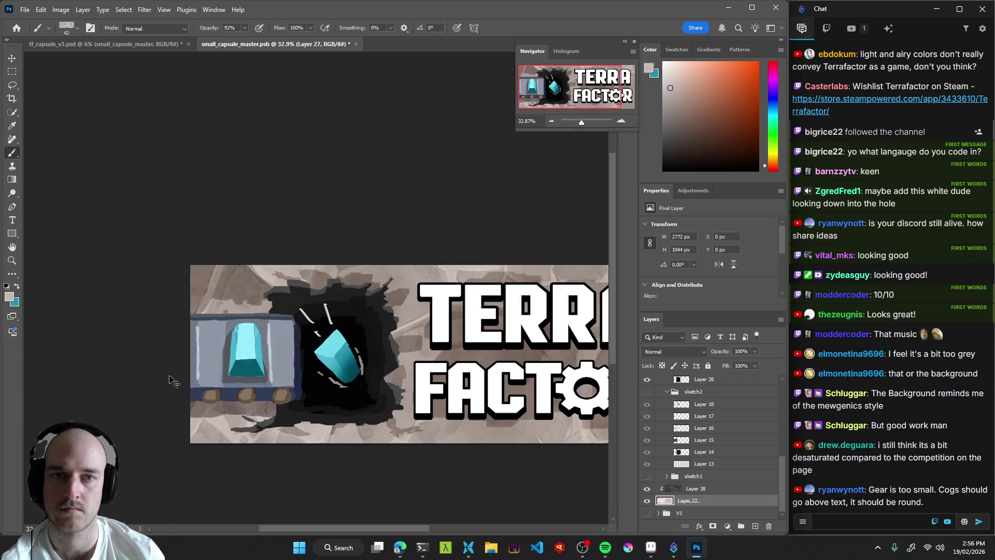
key("bracketright")
key("bracketright")
key("bracketright")
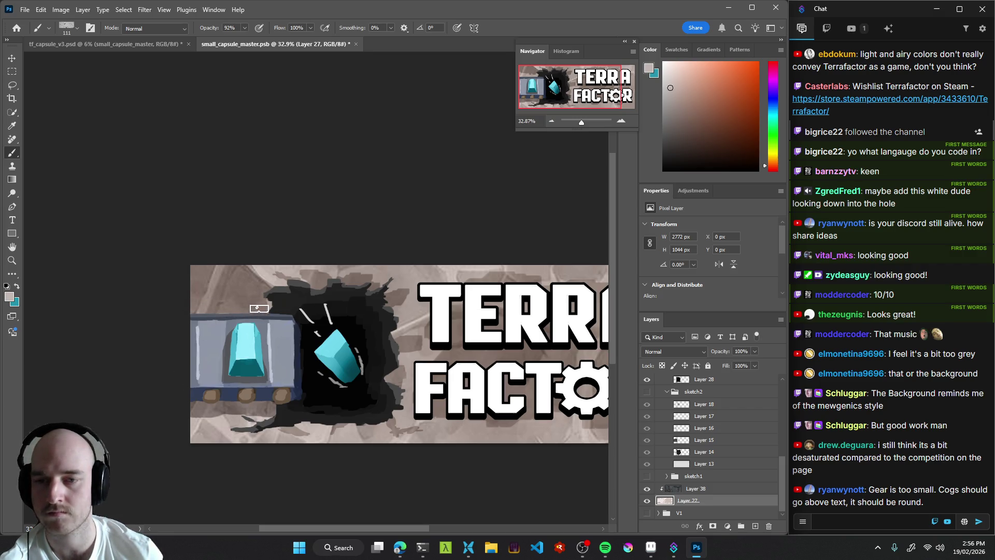
left_click(290, 303, "alt")
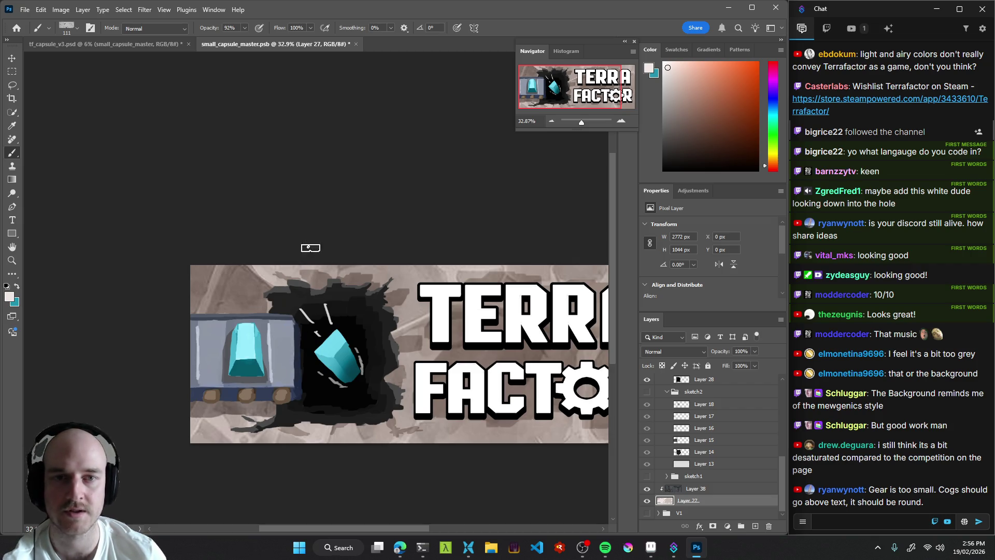
key("bracketright")
key("bracketright")
key("bracketright")
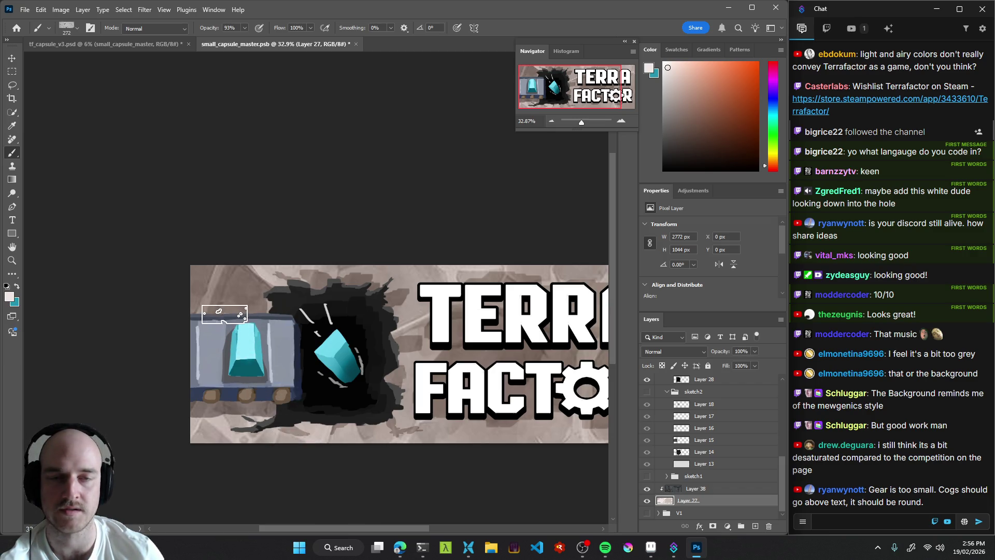
left_click(249, 283, "alt")
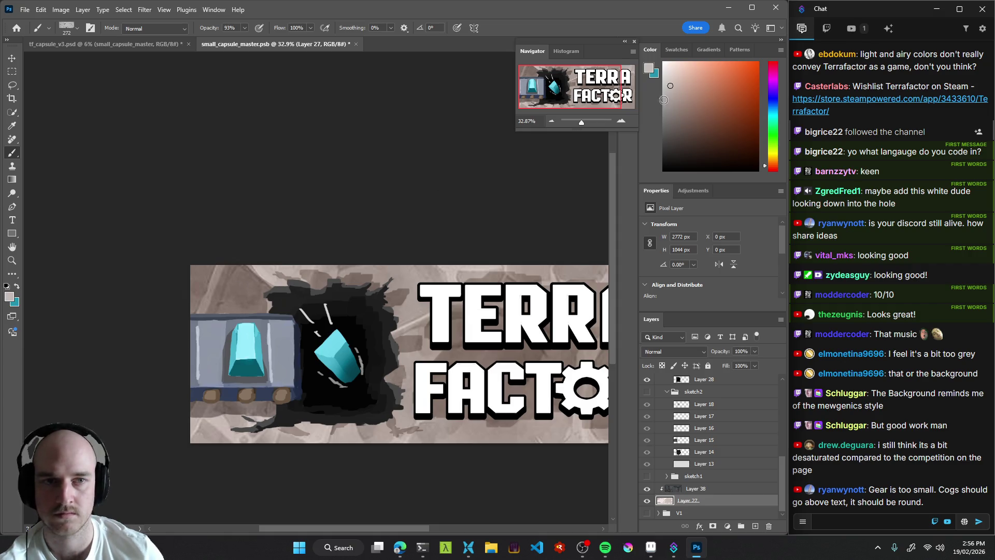
key("9")
key("5")
key("bracketleft")
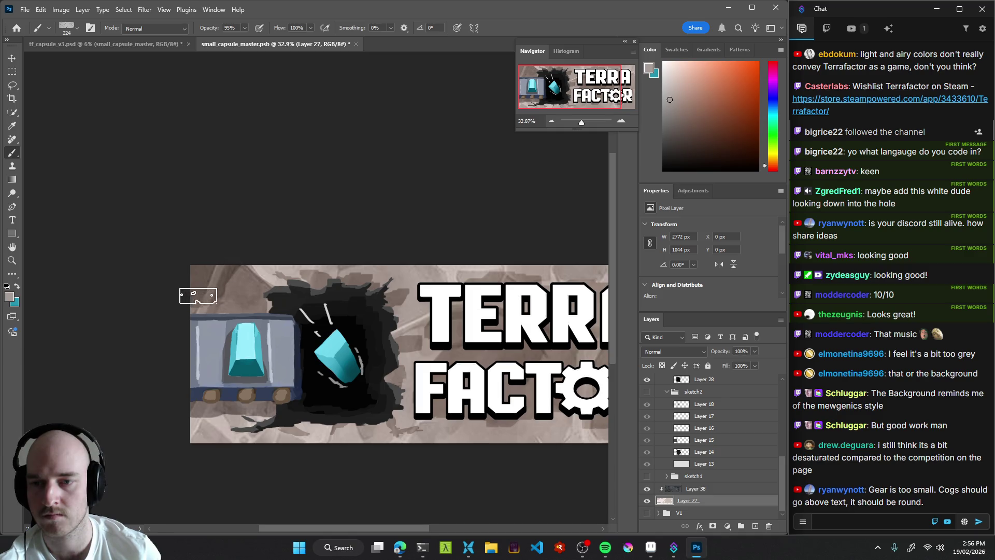
key("bracketleft")
key("bracketleft")
key("bracketleft")
key("9")
key("4")
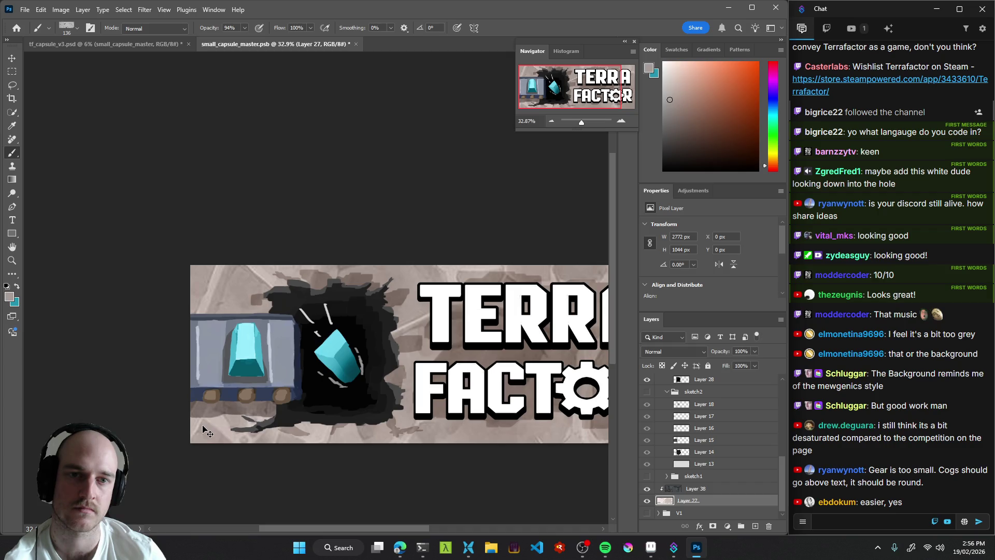
key("ctrl+s")
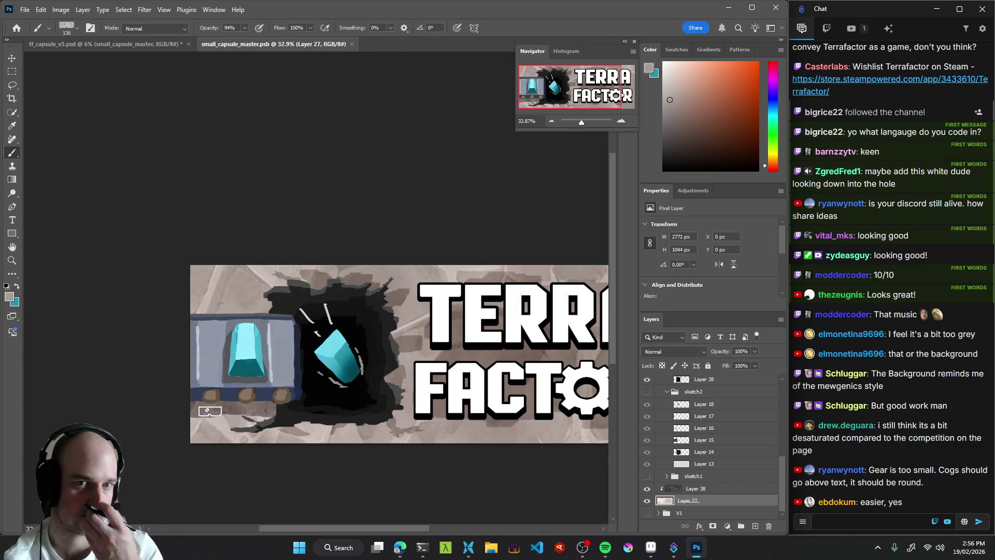
Paint touch-ups along the strip below the cart with a 46 px brush at 93% opacity.
mouse_move(236, 403)
left_mouse_down()
mouse_move(207, 404)
mouse_move(231, 401)
left_mouse_up()
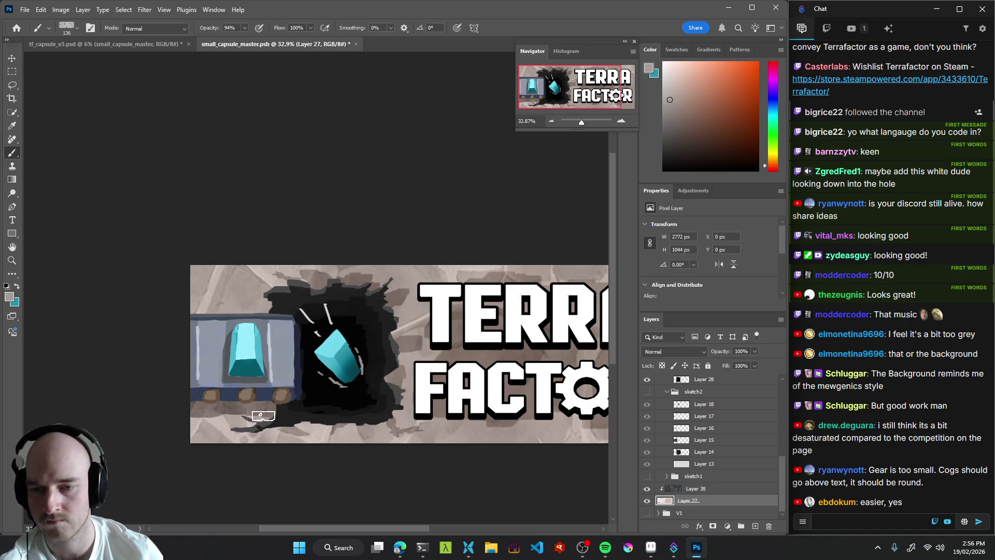
key("bracketleft")
key("bracketleft")
key("bracketleft")
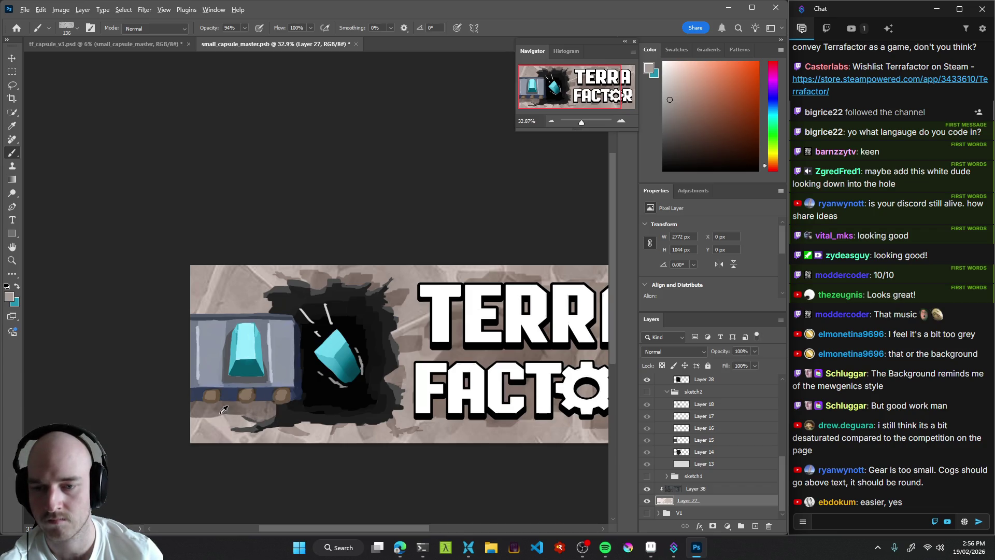
key("9")
key("3")
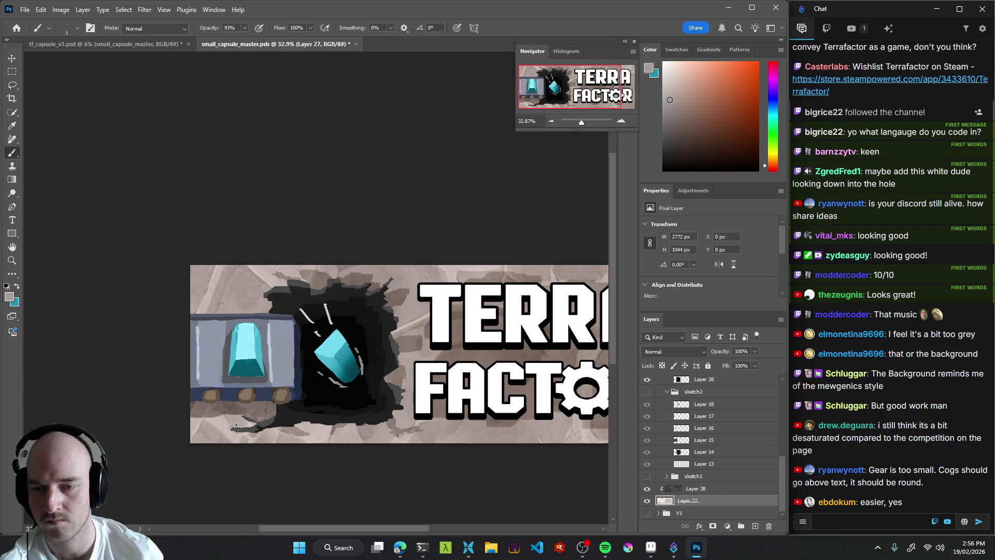
left_click_drag(232, 424, 225, 425)
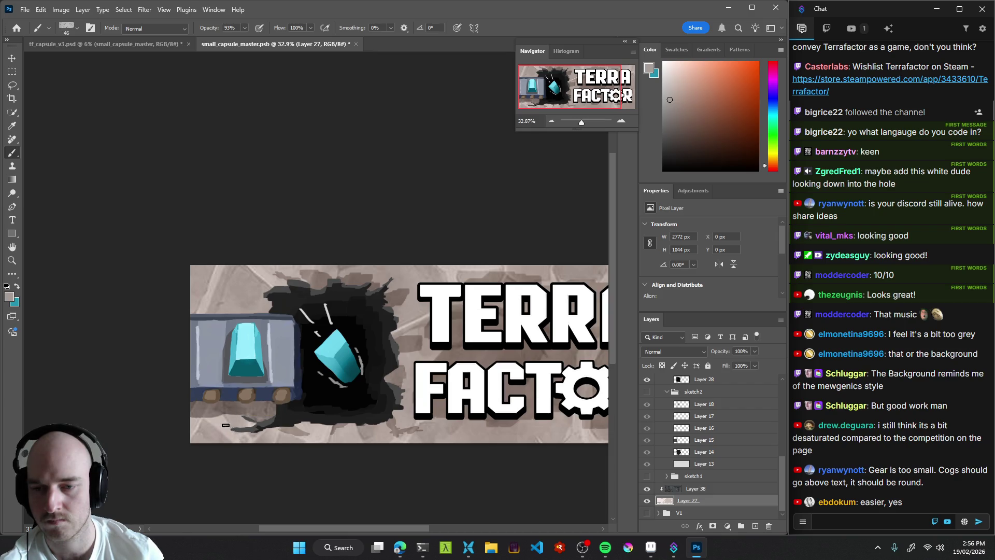
left_click(218, 426, "alt")
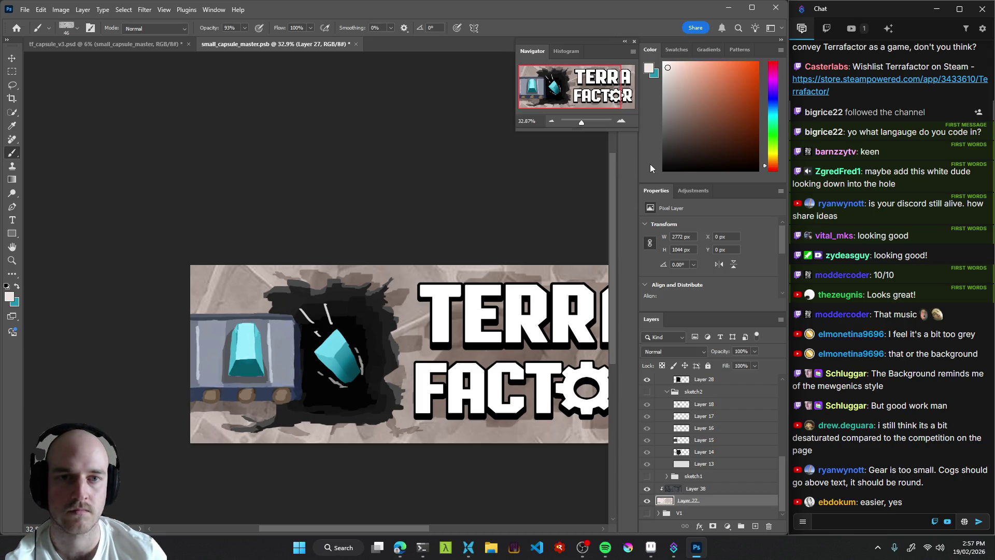
Paint a slightly darker grey stroke under the cart's wheels with a 184 px brush, then save.
left_click(673, 92)
left_click_drag(242, 412, 252, 410)
left_click(283, 408, "alt")
left_click(674, 118)
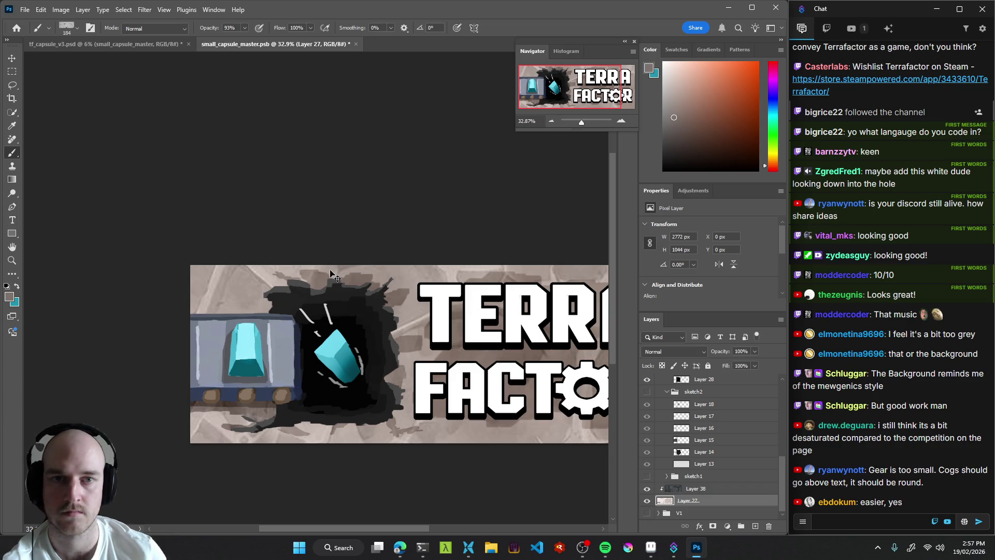
left_click_drag(285, 404, 213, 402)
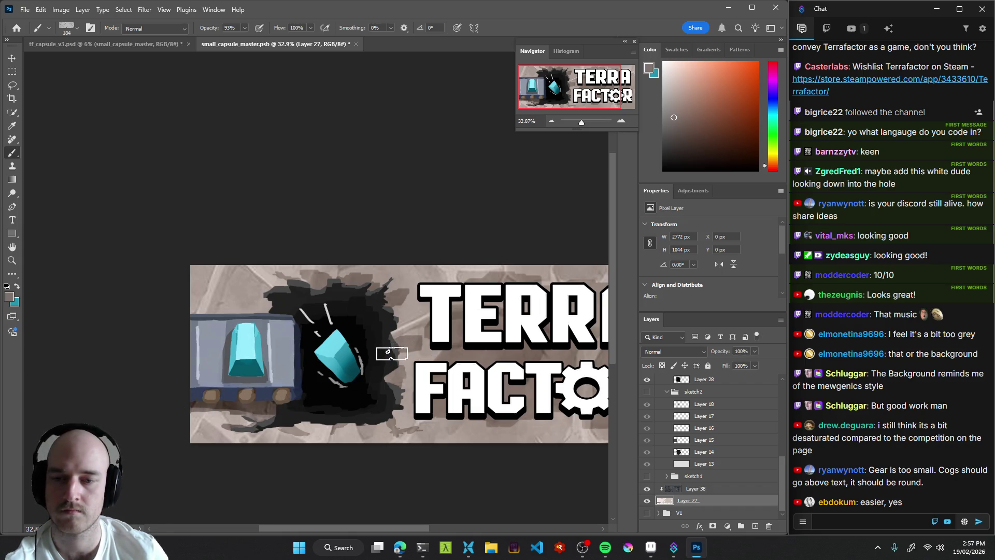
key("ctrl+s")
left_click_drag(412, 370, 404, 353)
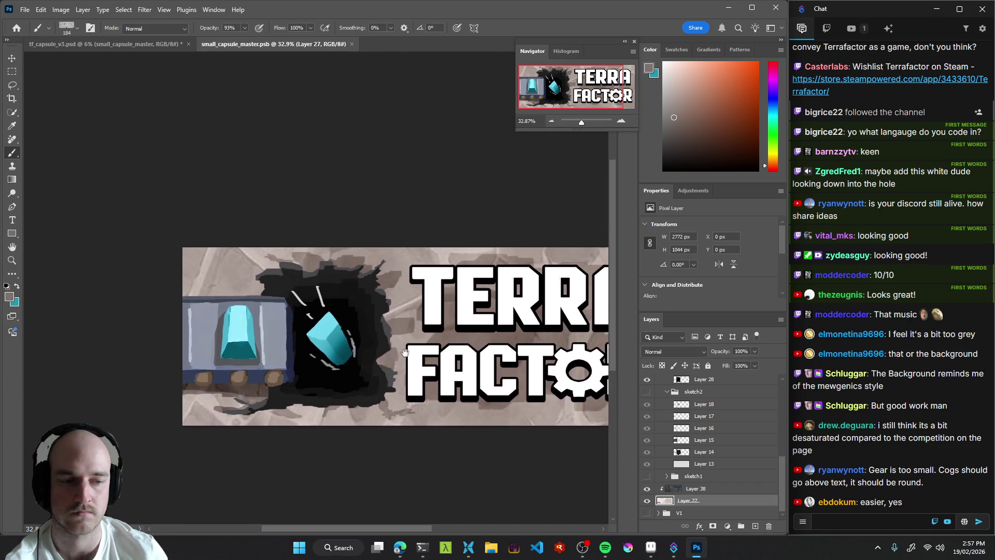
scroll(406, 357, "down", 5)
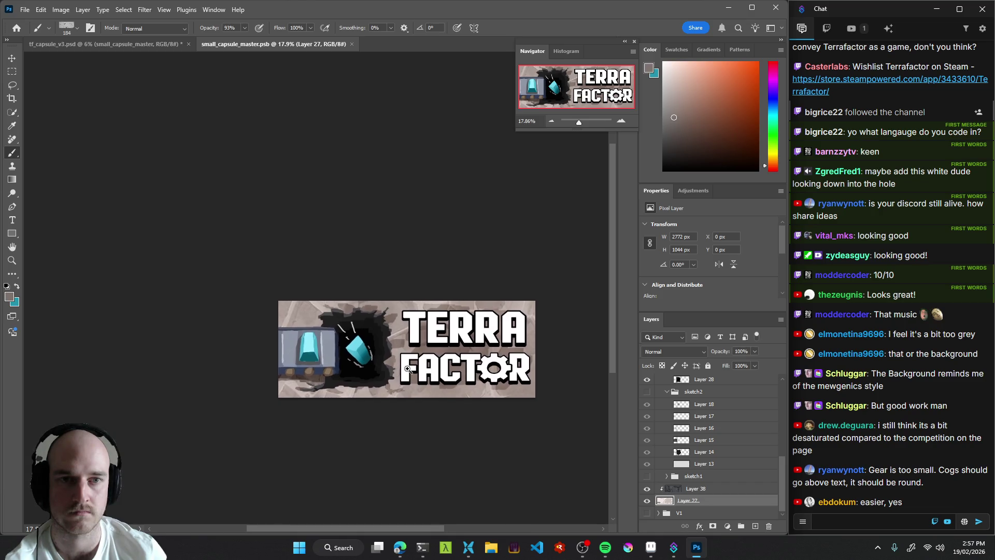
scroll(410, 368, "up", 3)
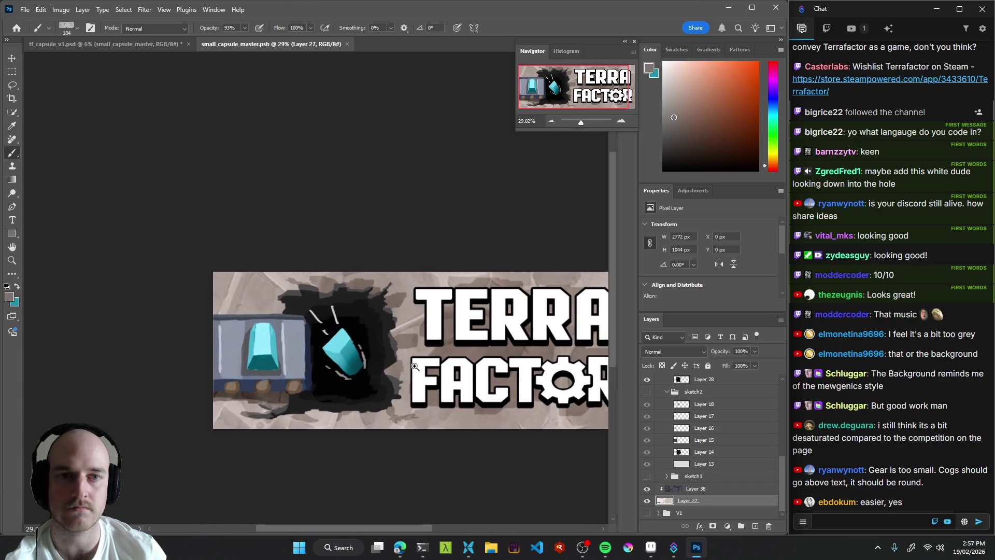
scroll(415, 366, "down", 1)
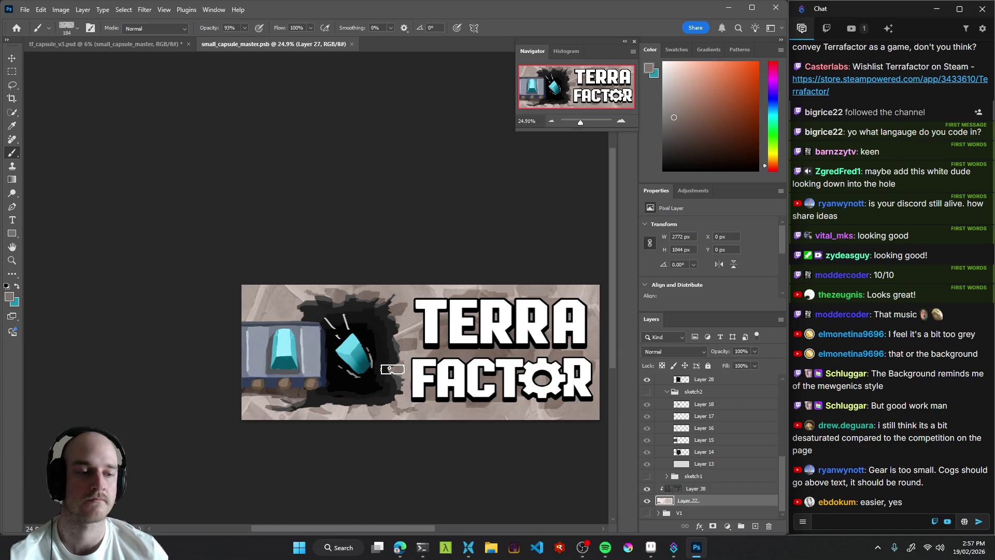
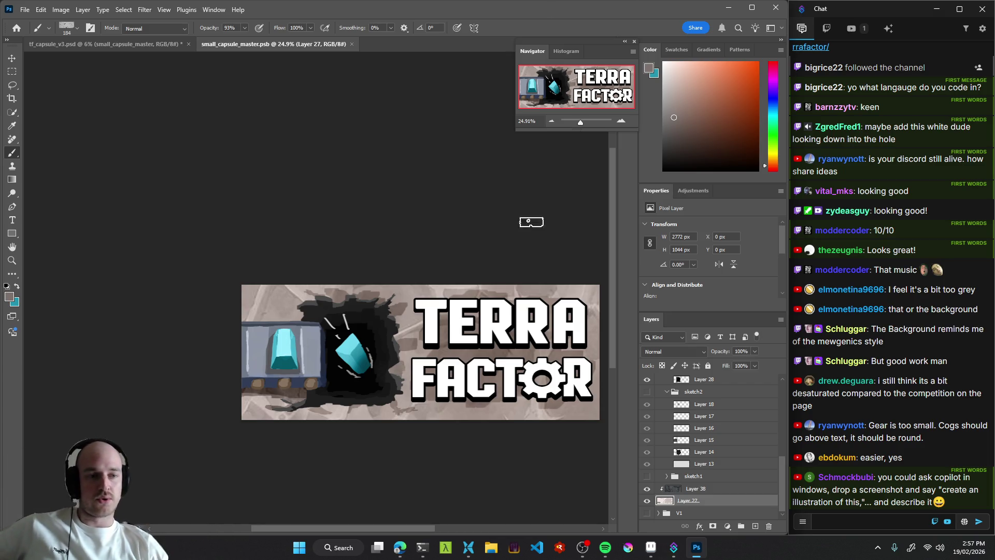
Pan the cart toward the centre and zoom in close on its wheels.
mouse_move(584, 555)
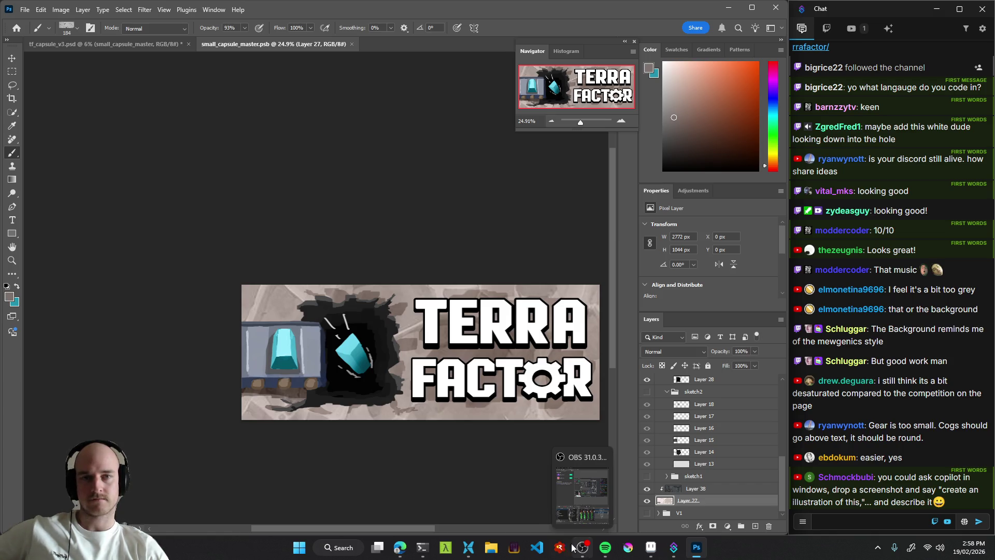
mouse_move(274, 380)
left_mouse_down()
mouse_move(311, 358)
mouse_move(390, 377)
left_mouse_up()
left_click(390, 376, "ctrl")
Sample the wheel brown and make Layer 29 the active painting layer.
scroll(373, 373, "down", 2)
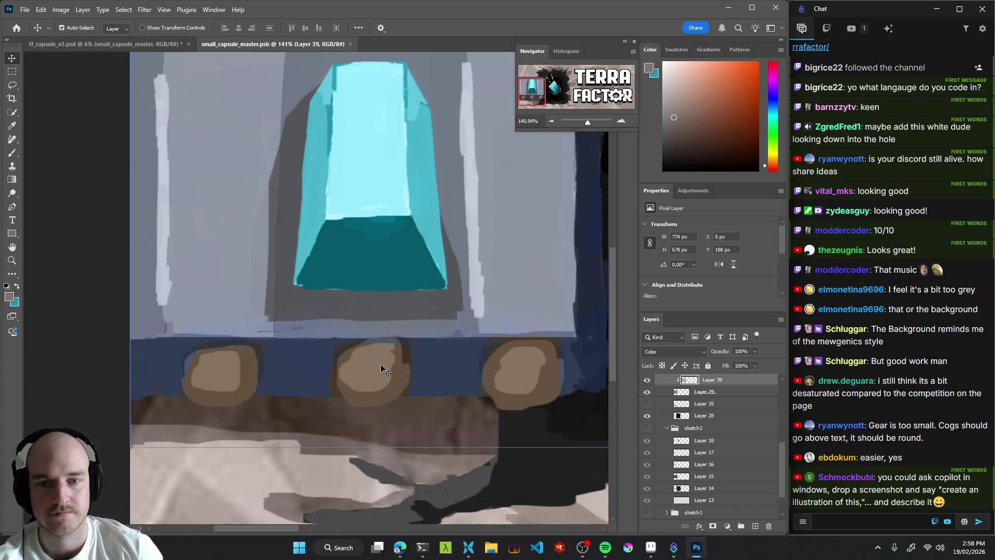
key("b")
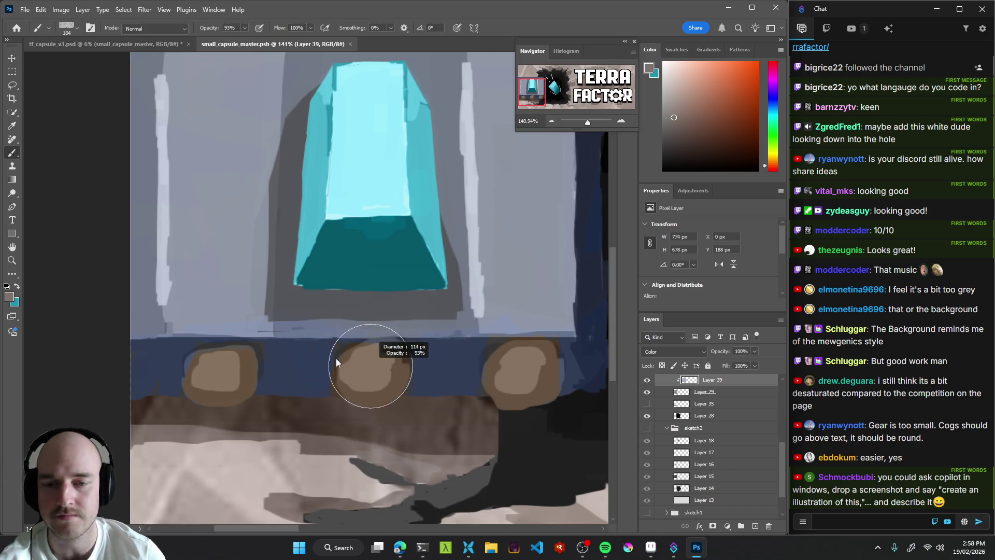
left_click(369, 371, "alt")
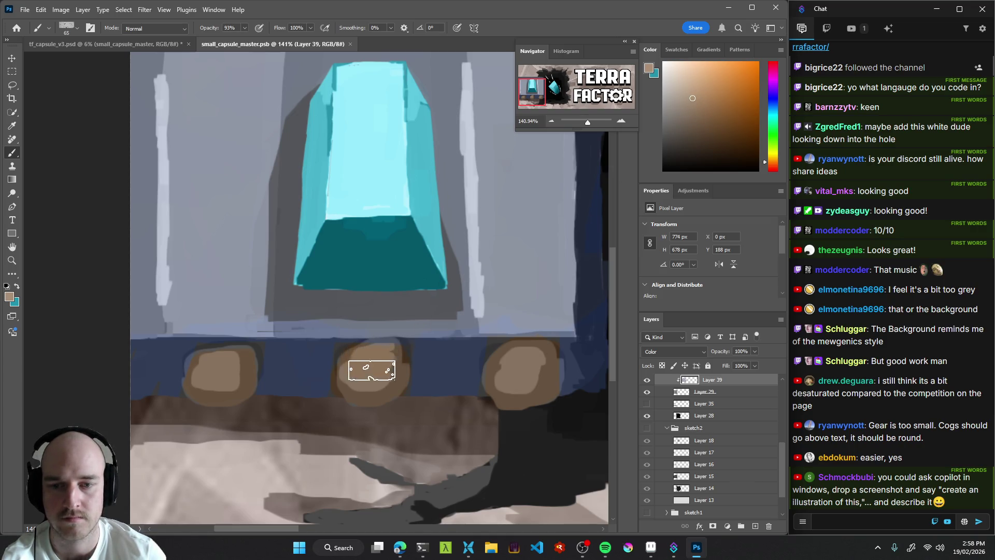
key("v")
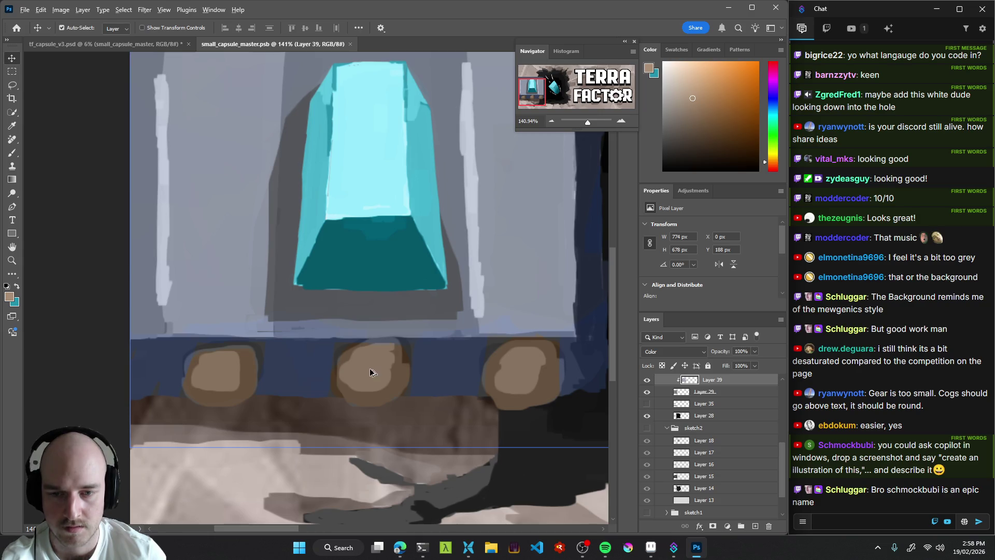
left_click(647, 393)
left_click(647, 393)
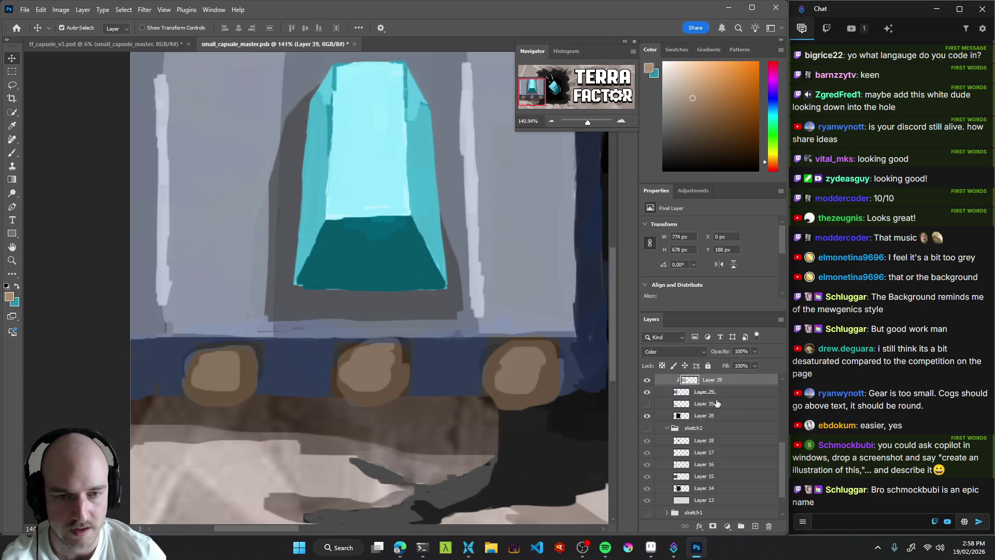
left_click(715, 393)
key("b")
Paint both wheel faces a lighter beige with a slightly smaller brush.
left_click(482, 296, "alt")
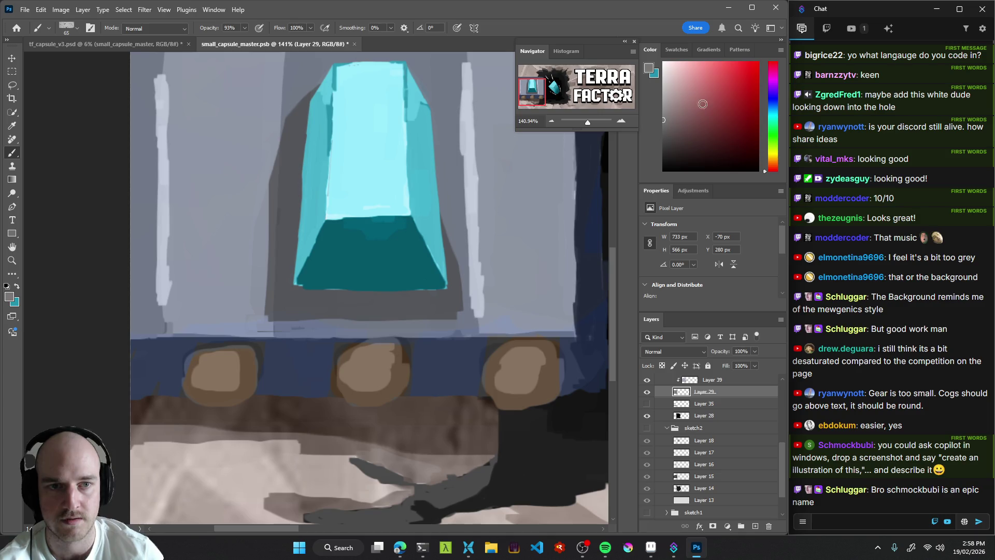
right_click(371, 374, "alt")
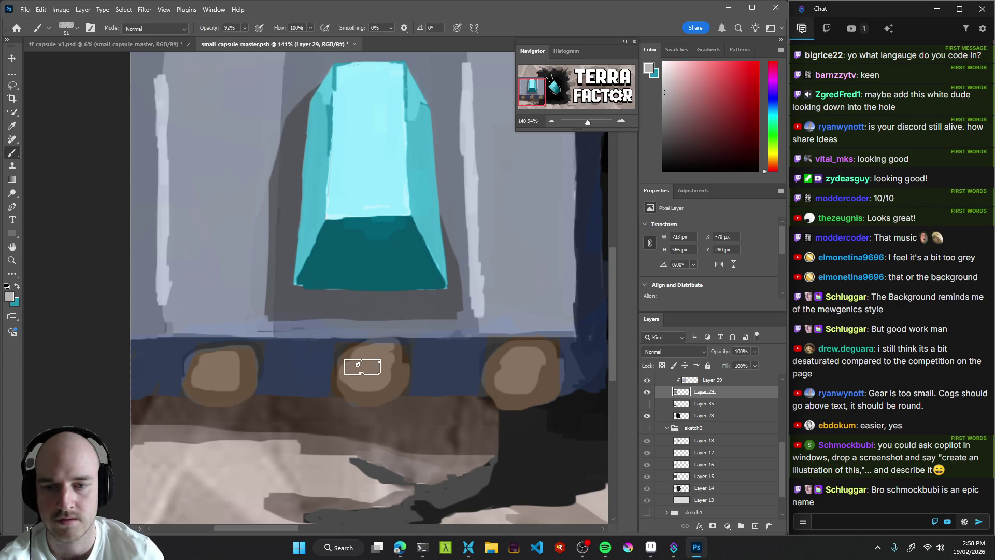
left_click_drag(506, 368, 518, 363)
left_click_drag(212, 368, 223, 367)
Zoom out to the whole banner and save the capsule art file.
left_click_drag(534, 375, 493, 371)
scroll(493, 371, "down", 10)
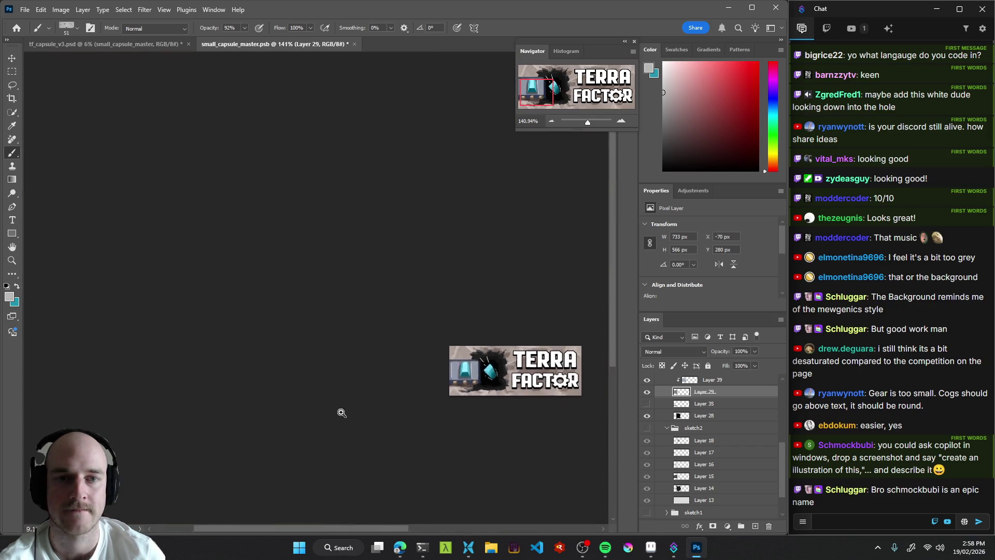
left_click_drag(419, 413, 416, 409)
key("ctrl+s")
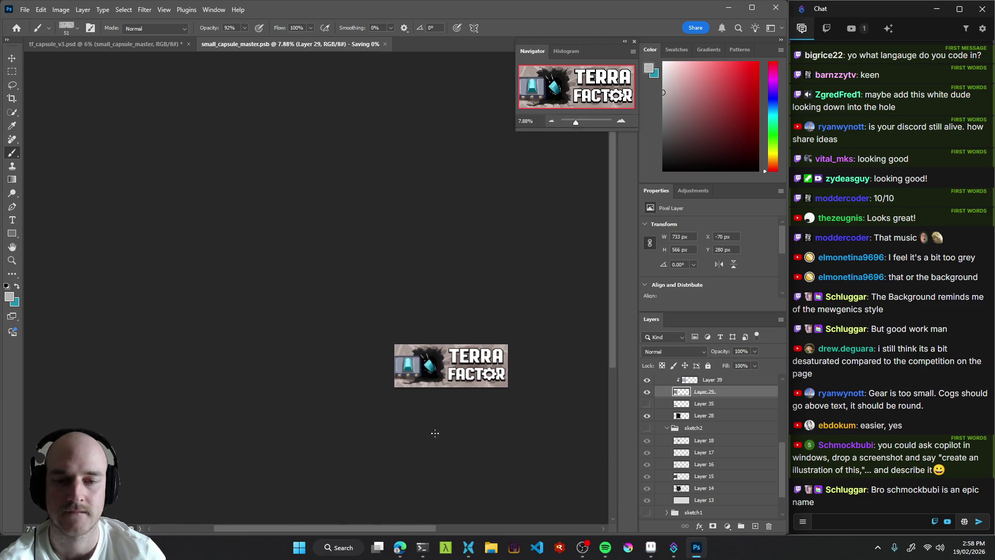
Paint dark navy over the pale strip above the wheels, then review the banner.
scroll(457, 404, "up", 3)
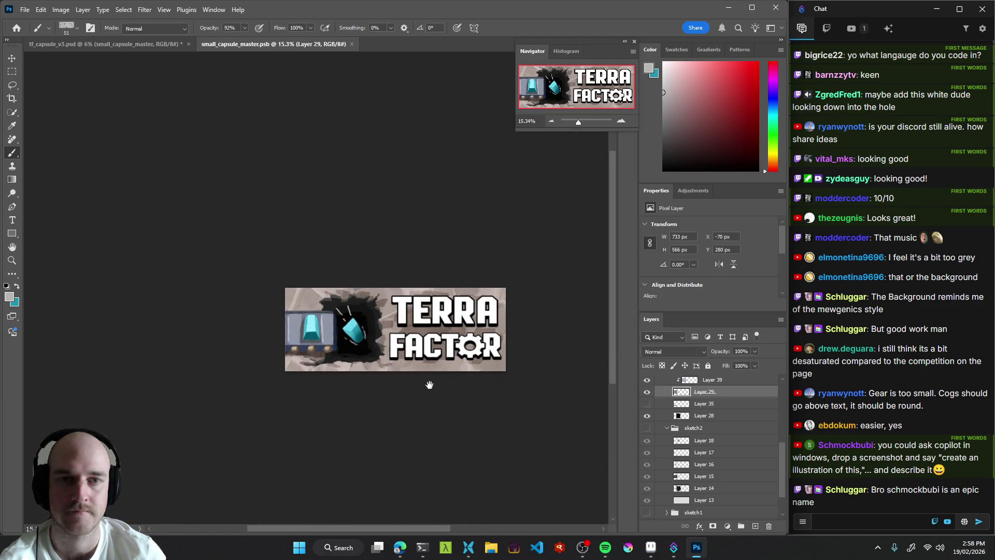
left_click_drag(445, 371, 445, 413)
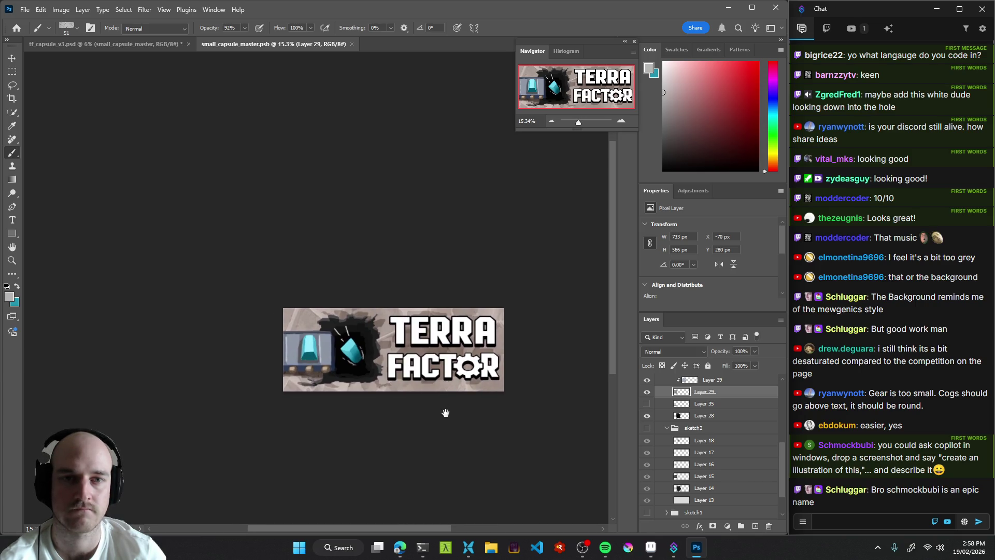
mouse_move(308, 374)
left_mouse_down()
mouse_move(400, 378)
mouse_move(423, 407)
left_mouse_up()
left_click_drag(347, 365, 358, 390)
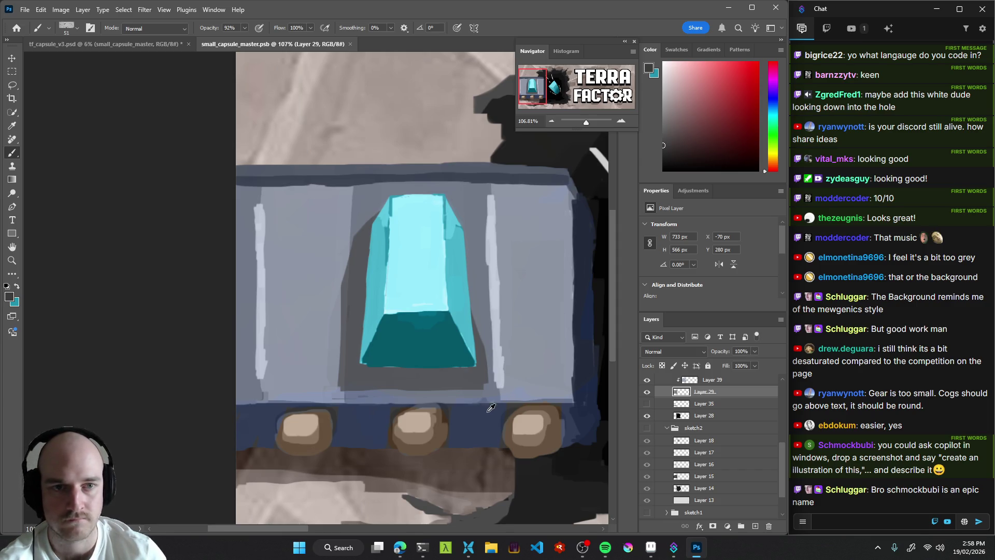
left_click_drag(240, 399, 263, 402)
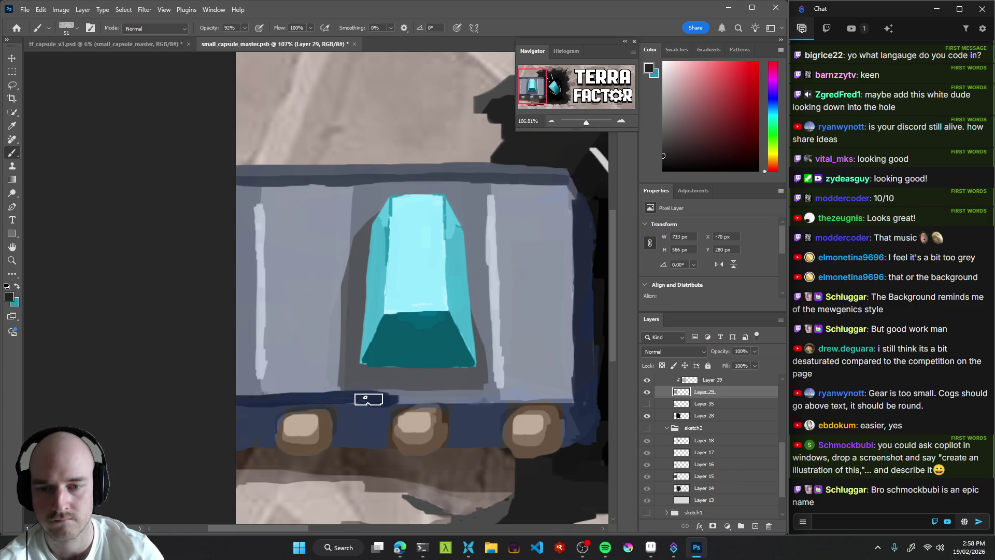
left_click_drag(419, 400, 506, 398)
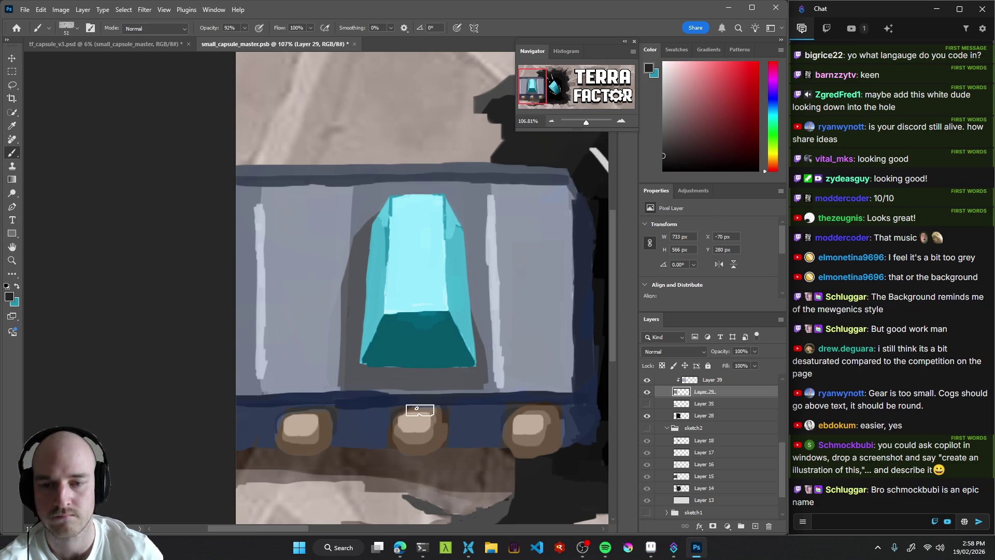
left_click_drag(495, 418, 374, 435)
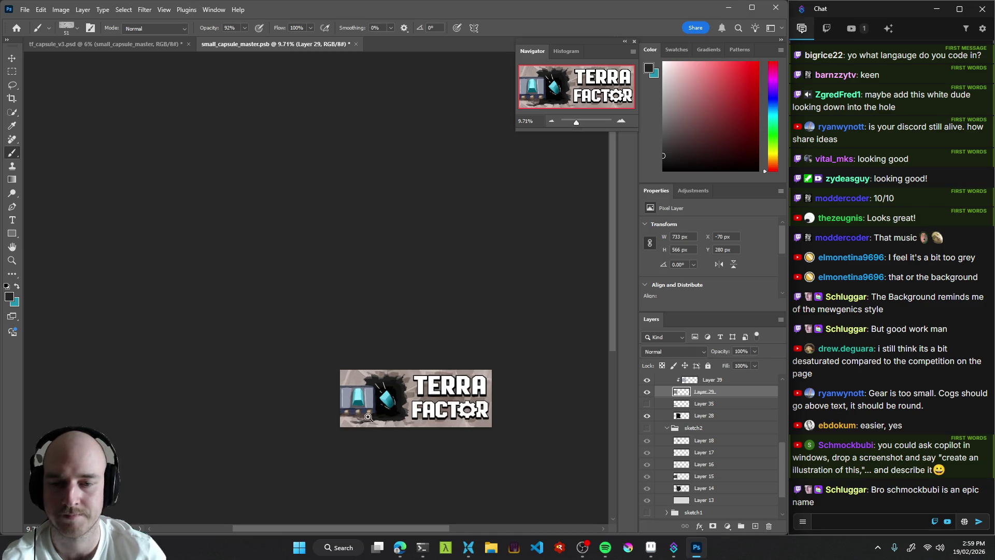
Zoom in on the cart's crystal and wheels and make Layer 39 active.
left_click_drag(378, 438, 444, 414)
left_click_drag(369, 382, 394, 382)
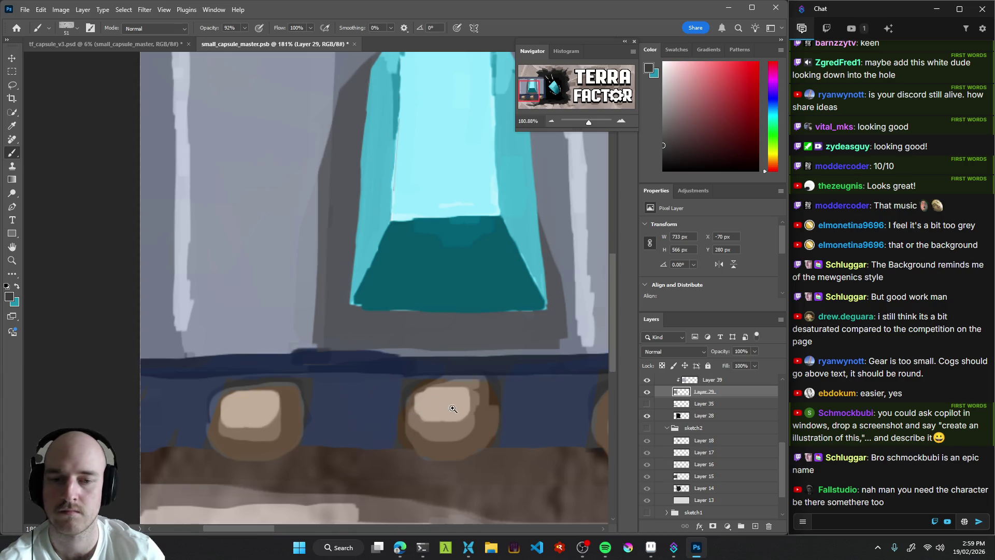
left_click_drag(451, 406, 351, 411)
mouse_move(437, 437)
left_mouse_down()
mouse_move(392, 378)
mouse_move(400, 389)
mouse_move(367, 413)
left_mouse_up()
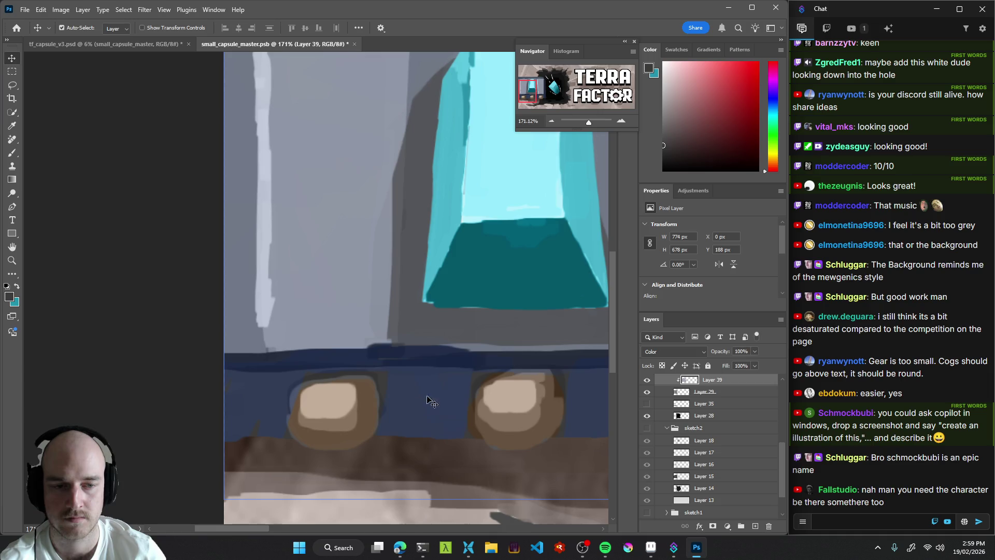
scroll(687, 418, "up", 1)
left_click(671, 408)
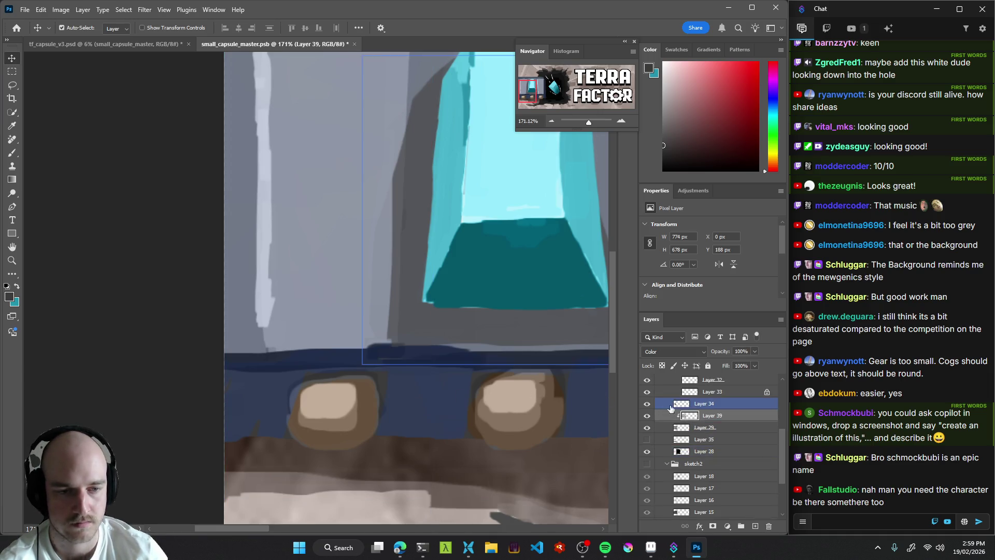
left_click(647, 415)
left_click(647, 416)
left_click(647, 415)
left_click(647, 416)
left_click(712, 416)
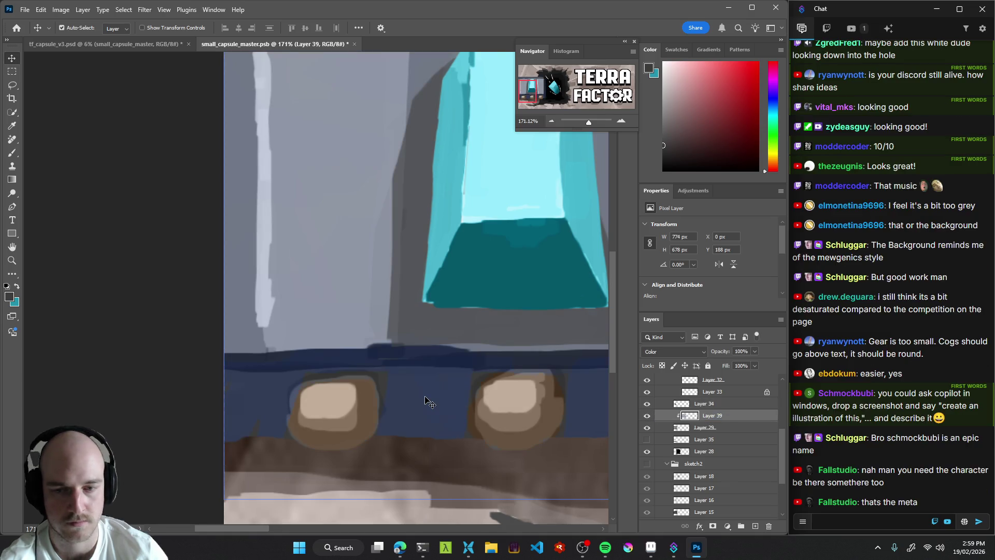
Paint a greyish tone over the dark blue band, sampling blue-grey and wheel brown.
key("b")
mouse_move(368, 368)
left_mouse_down()
mouse_move(407, 378)
mouse_move(406, 395)
mouse_move(421, 405)
left_mouse_up()
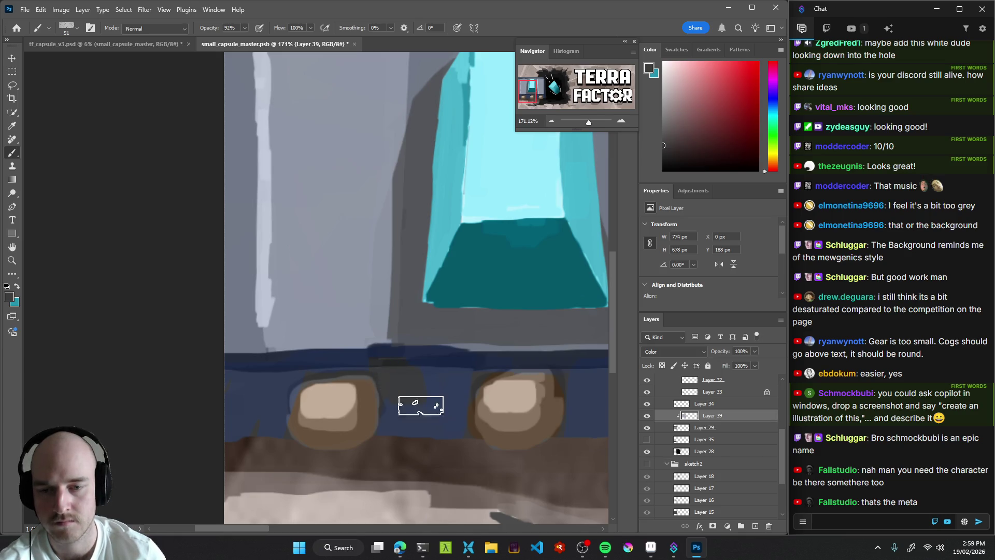
left_click(434, 383, "alt")
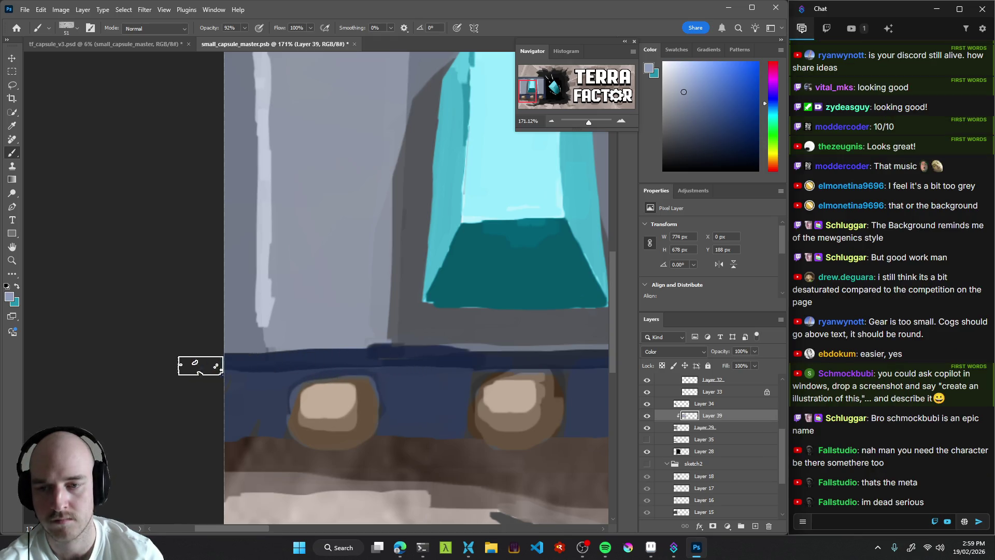
left_click_drag(518, 360, 379, 363)
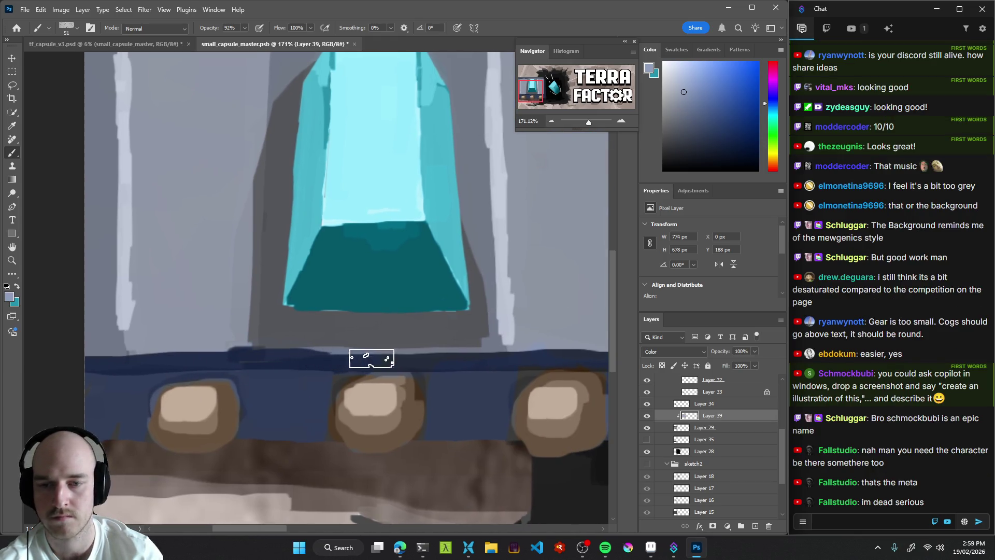
left_click_drag(569, 355, 399, 358)
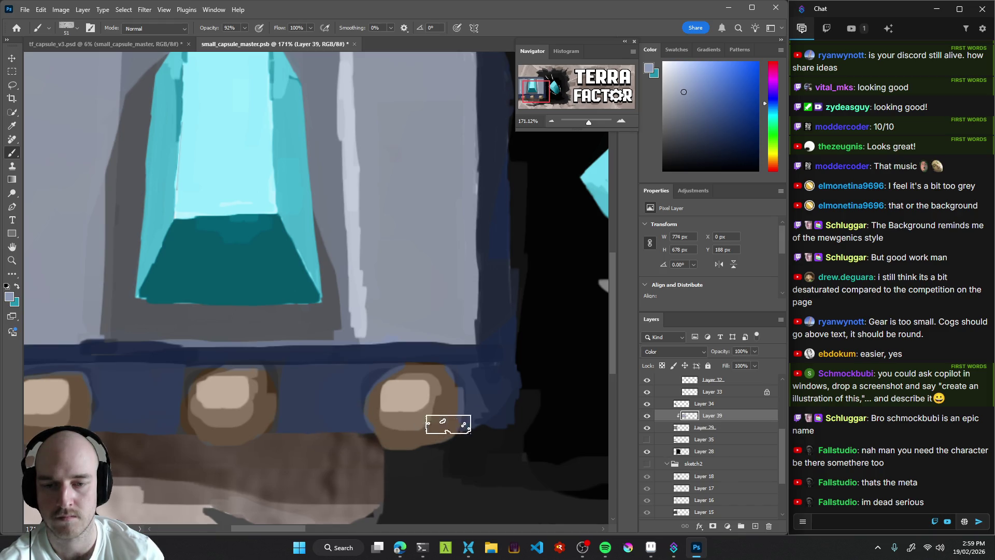
left_click(406, 402, "alt")
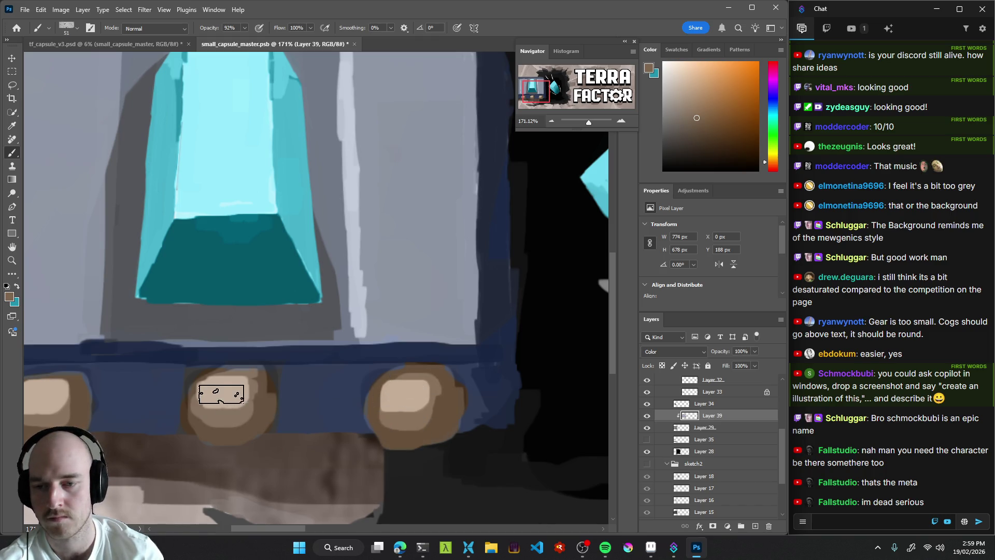
left_click(172, 392, "alt")
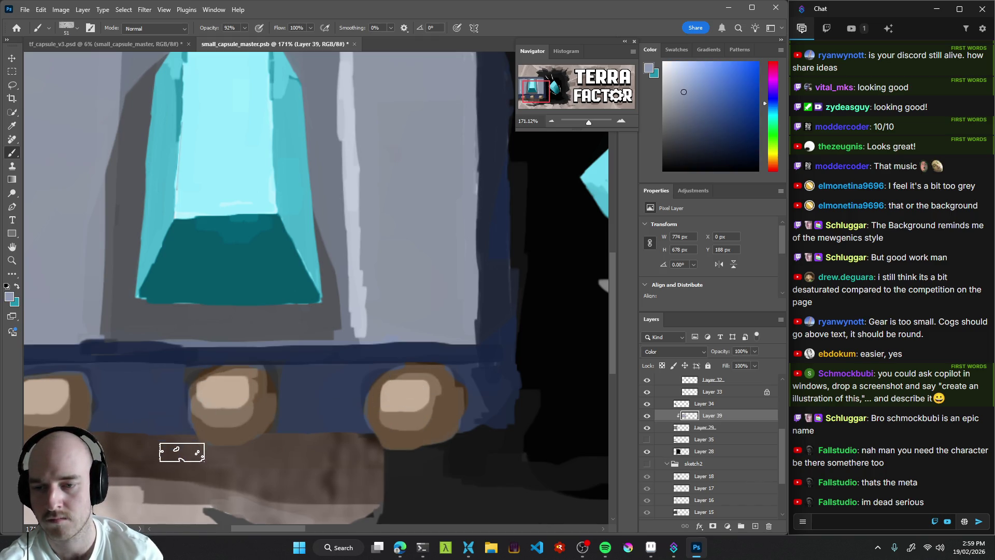
Zoom back out from the cart's cogs to about 49% to see the capsule art.
left_click_drag(242, 403, 450, 389)
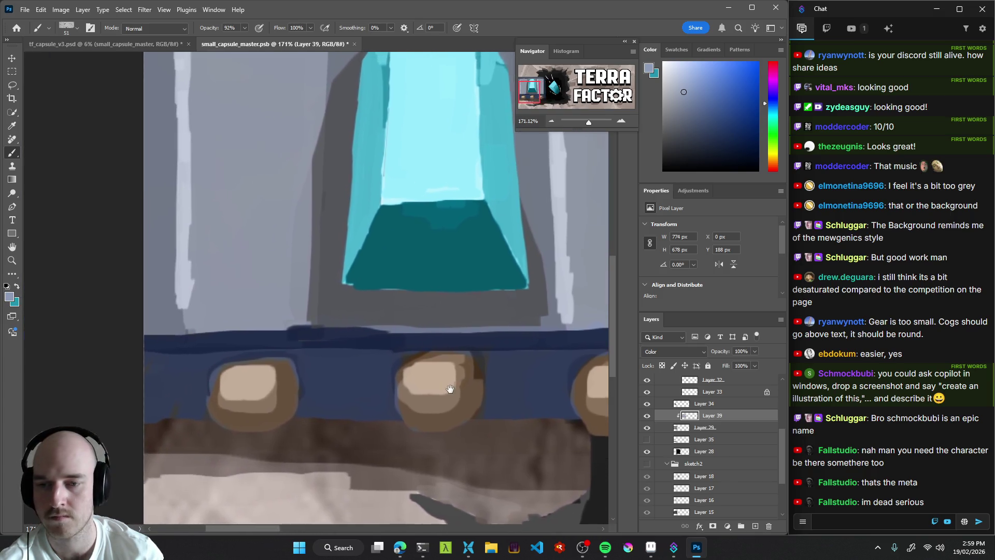
scroll(363, 379, "down", 6)
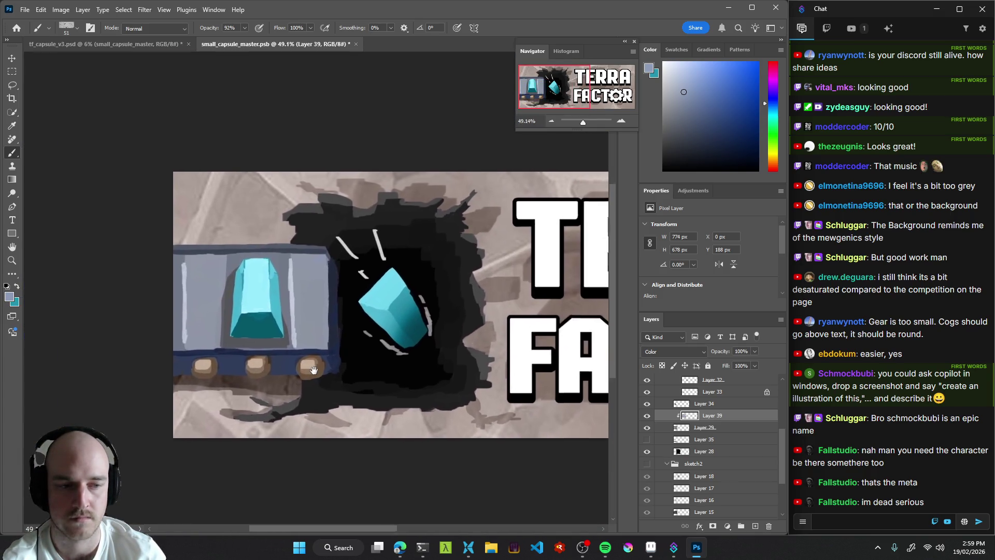
scroll(363, 368, "down", 2)
Save small_capsule_master.psb and zoom out to see the whole capsule image.
key("ctrl+s")
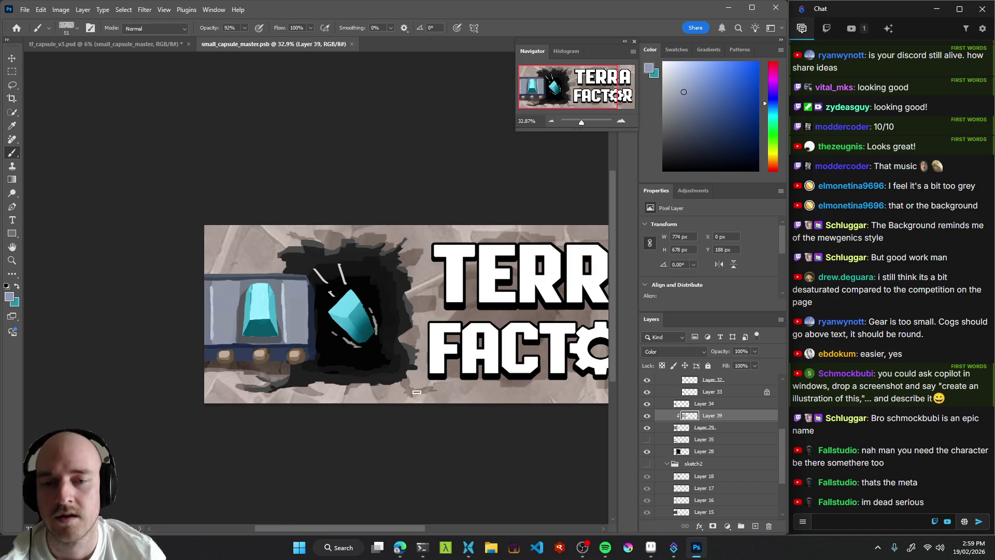
scroll(417, 393, "down", 5)
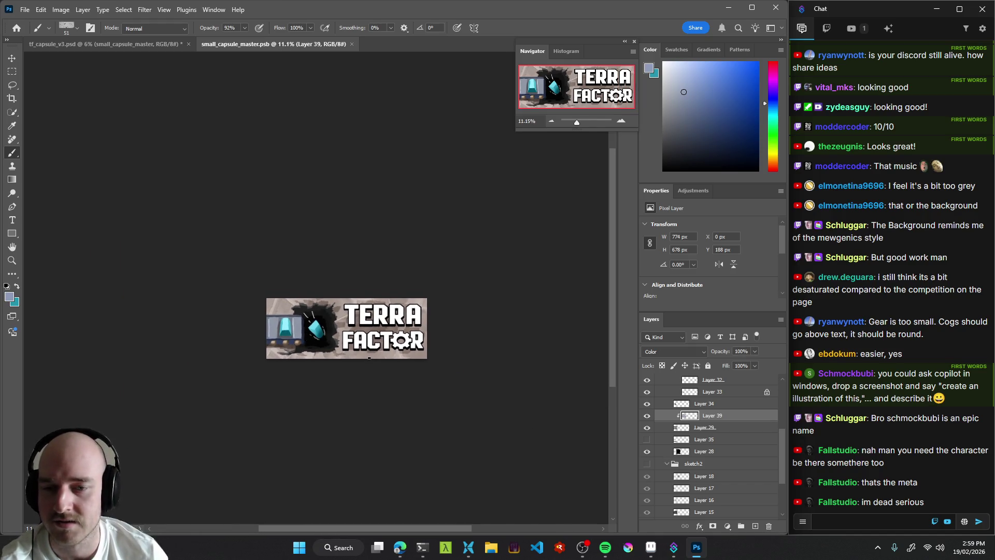
mouse_move(345, 318)
left_mouse_down()
mouse_move(316, 345)
mouse_move(356, 356)
left_mouse_up()
mouse_move(362, 318)
left_mouse_down()
mouse_move(347, 324)
mouse_move(378, 329)
left_mouse_up()
left_click(89, 46)
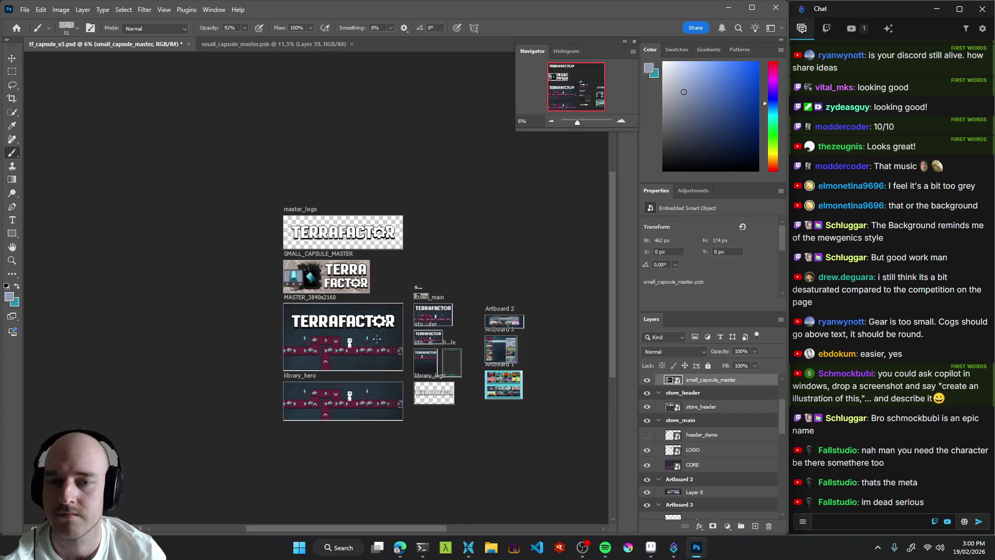
left_click_drag(398, 297, 351, 299)
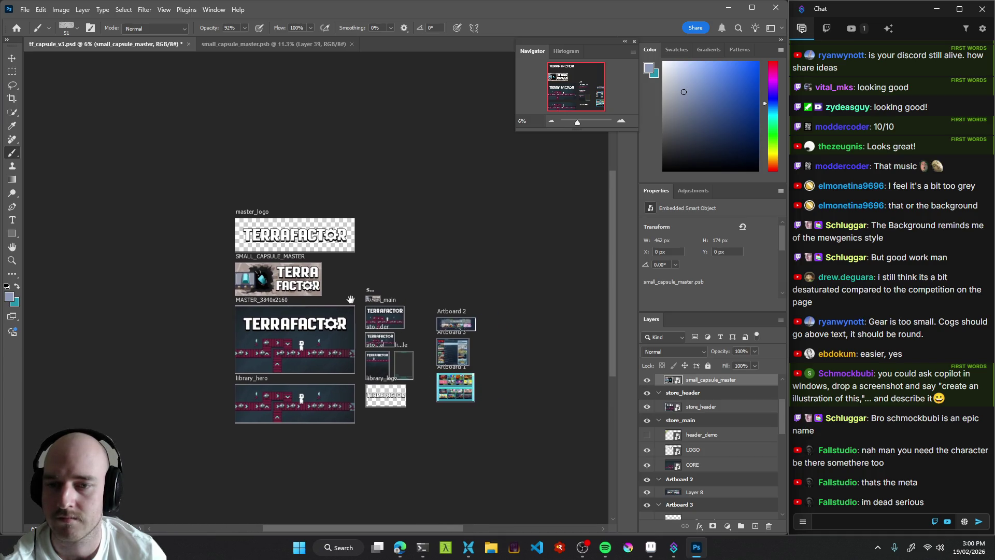
scroll(327, 294, "up", 4)
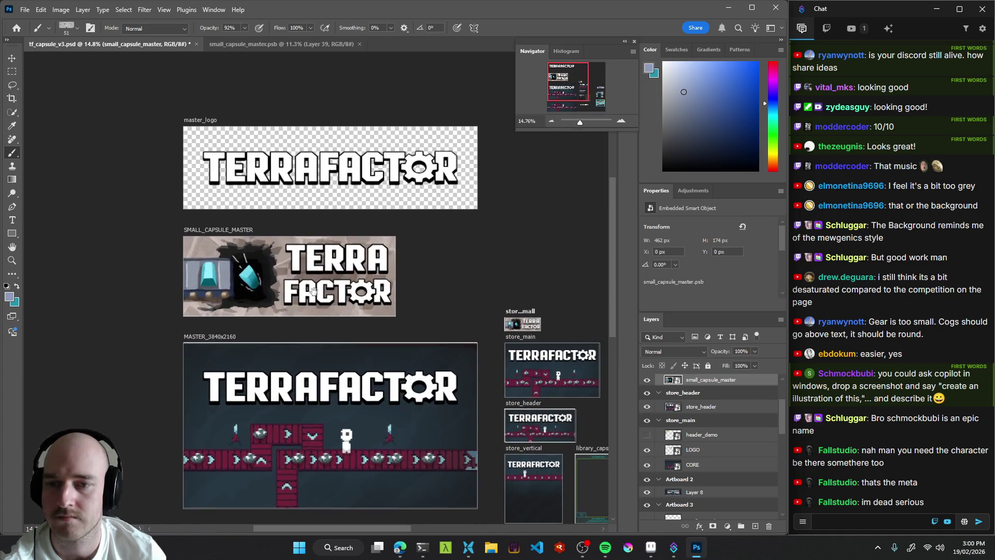
mouse_move(382, 323)
left_mouse_down()
mouse_move(226, 152)
mouse_move(104, 150)
left_mouse_up()
scroll(375, 294, "up", 5)
scroll(375, 293, "up", 2)
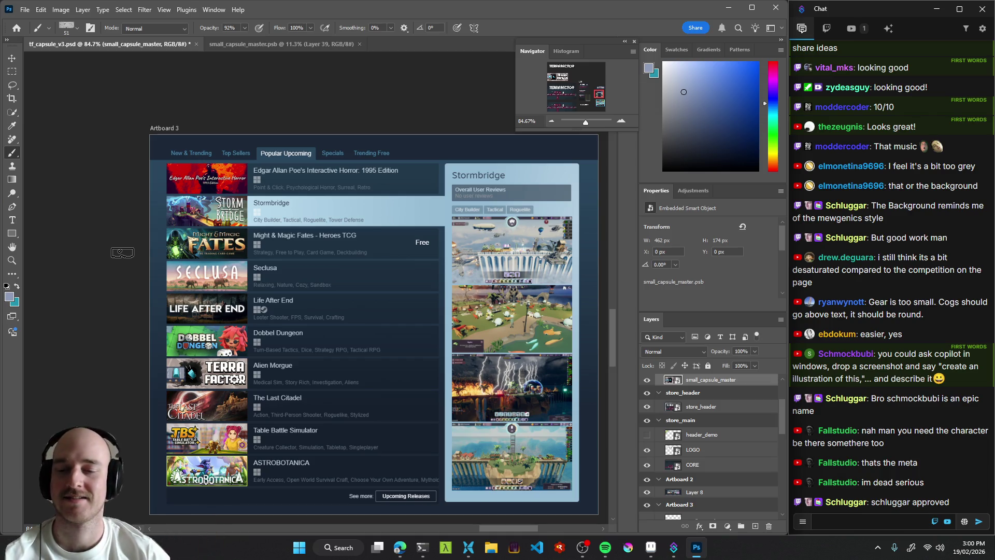
left_click_drag(160, 313, 251, 274)
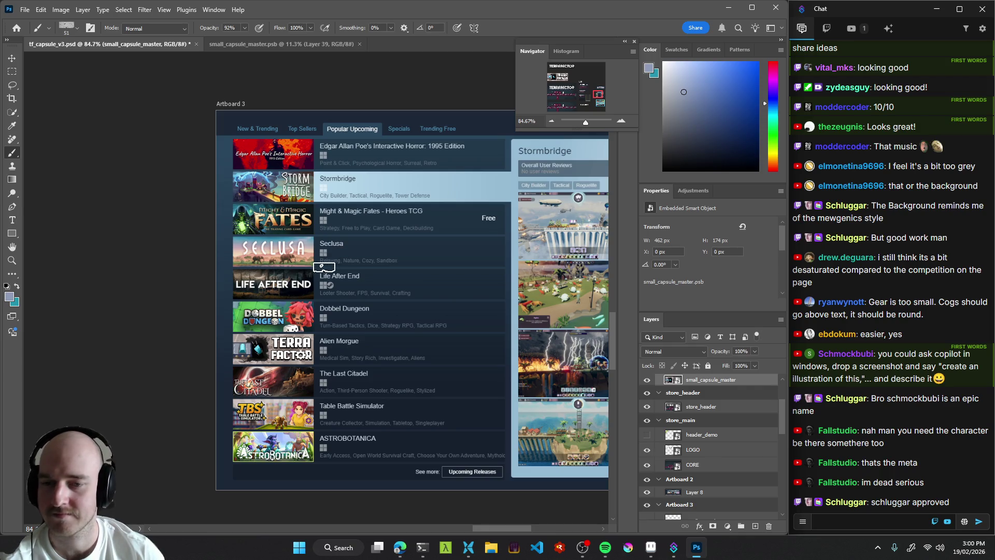
left_click(282, 44)
scroll(352, 331, "up", 5)
key("v")
Sample the letter outline's dark grey on Layer 38 and compare it with Layer 27.
left_click(347, 331)
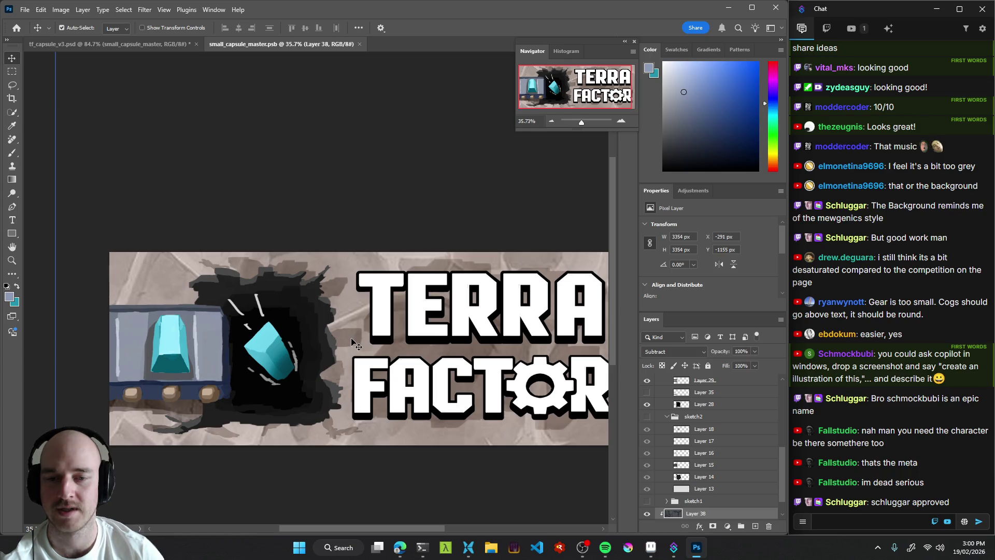
key("b")
left_click(355, 356, "alt")
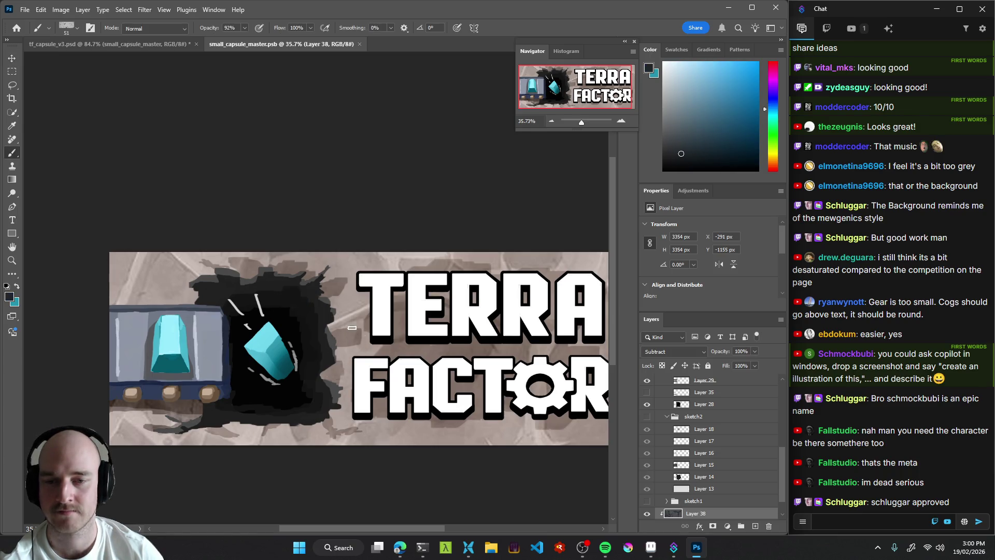
key("v")
left_click(414, 360)
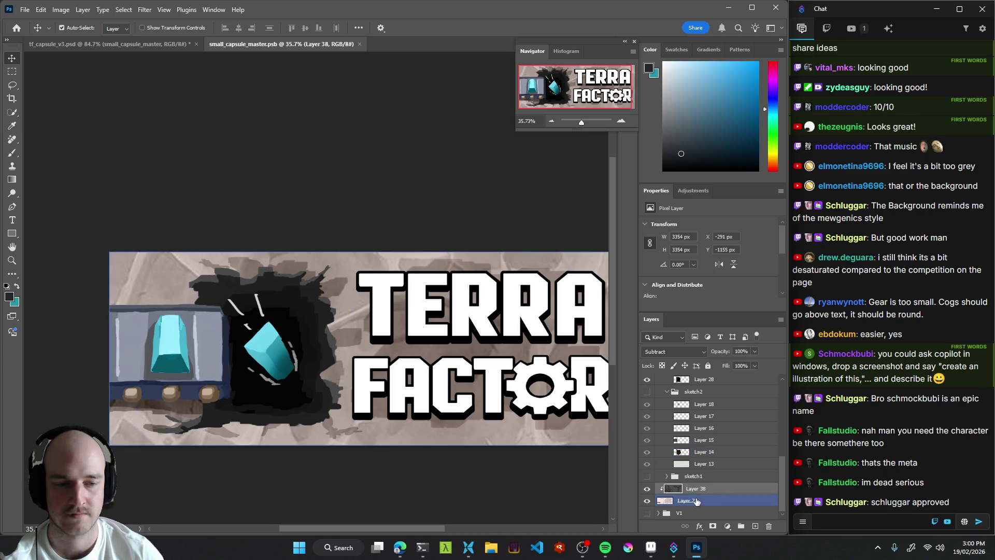
left_click(354, 338)
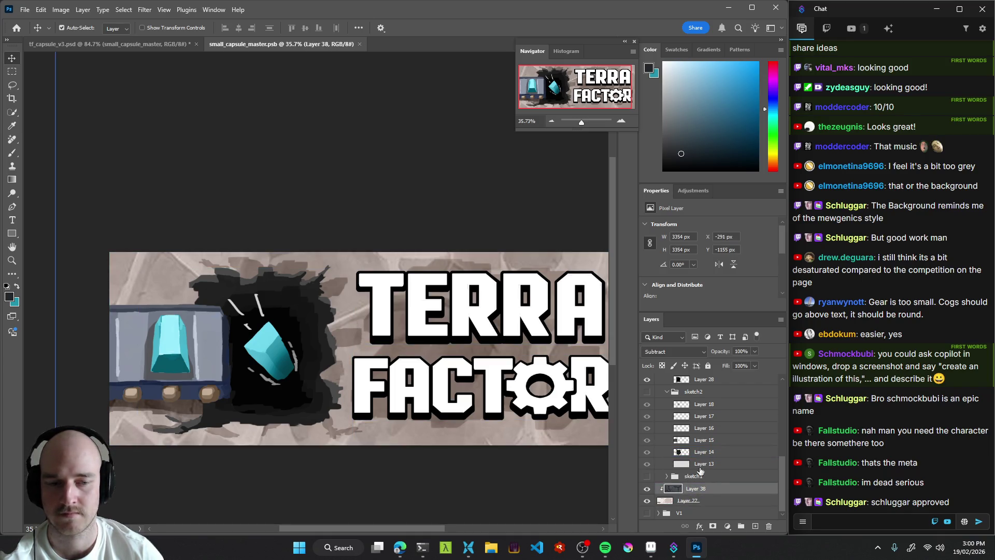
Make Layer 27 active and sample the background's light beige as the brush colour.
left_click(690, 500)
key("b")
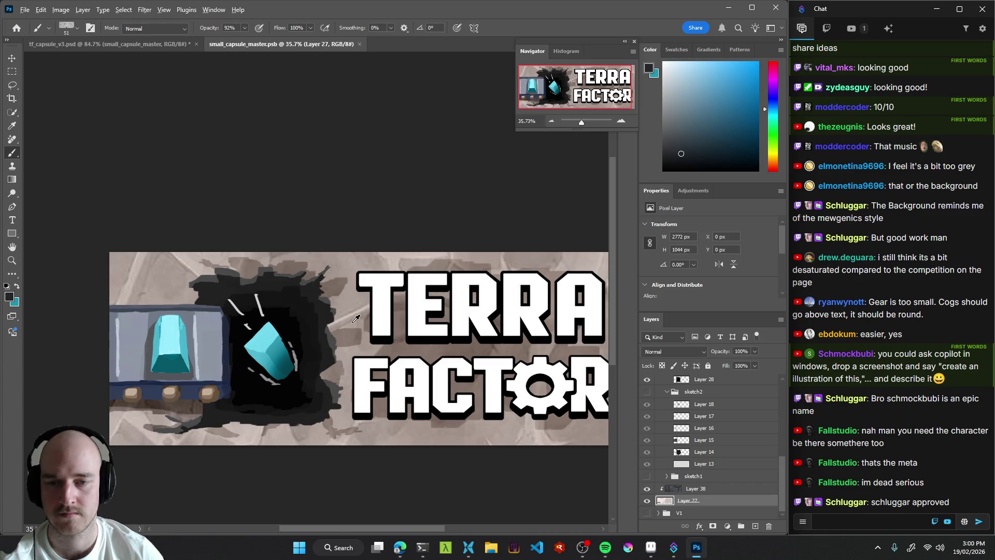
left_click(353, 322, "alt")
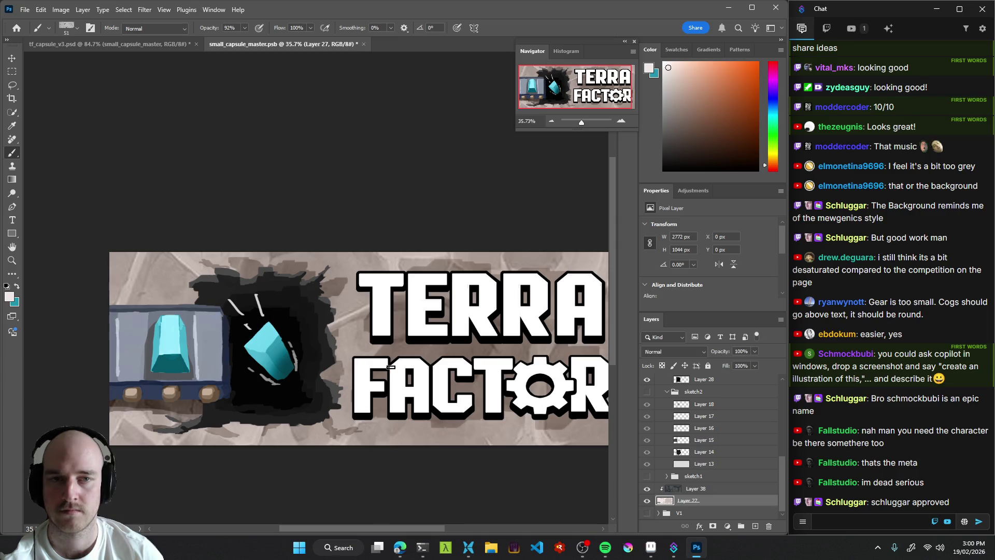
mouse_move(415, 336)
left_mouse_down()
mouse_move(407, 347)
mouse_move(359, 344)
left_mouse_up()
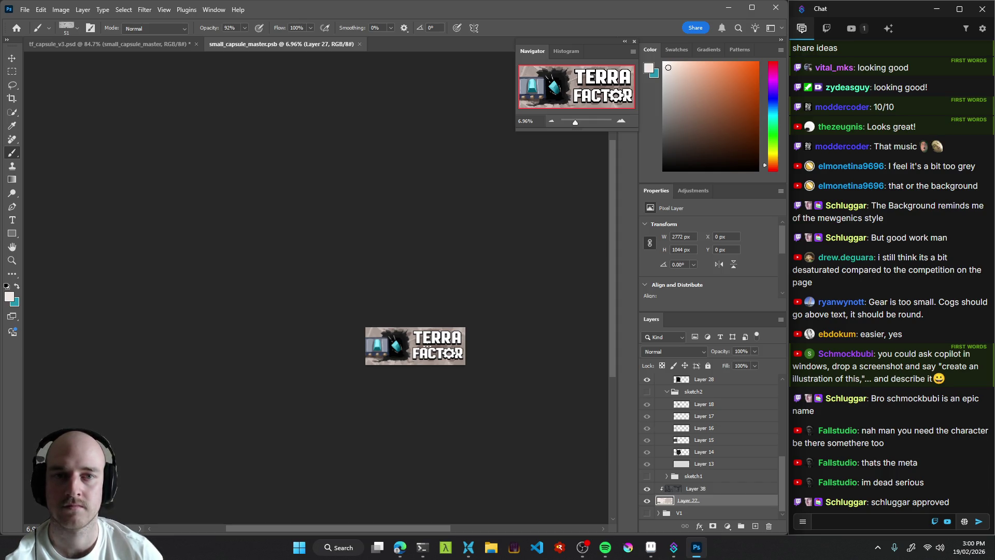
left_click(135, 47)
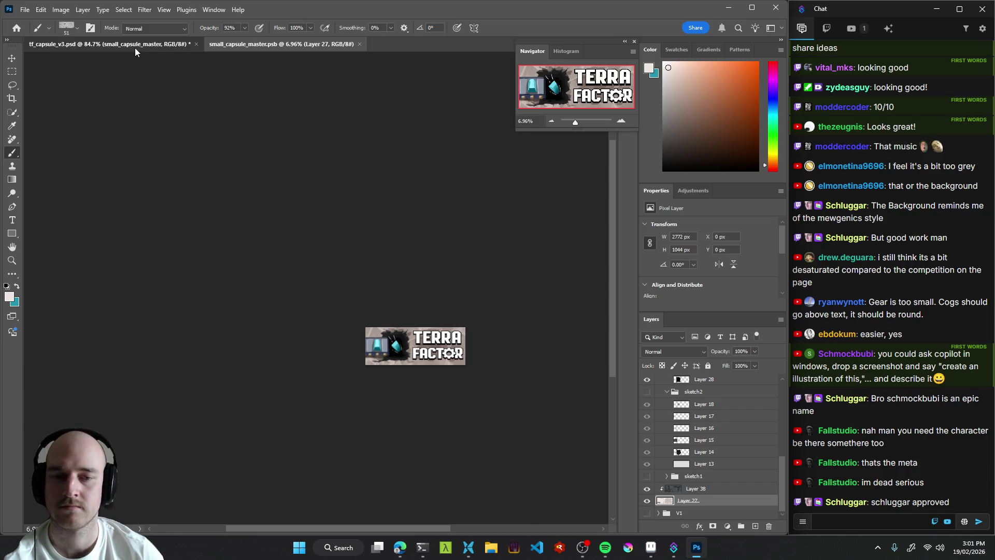
Pan and zoom around Artboard 3's store mockup to the logo and capsule artboards.
left_click_drag(367, 256, 413, 250)
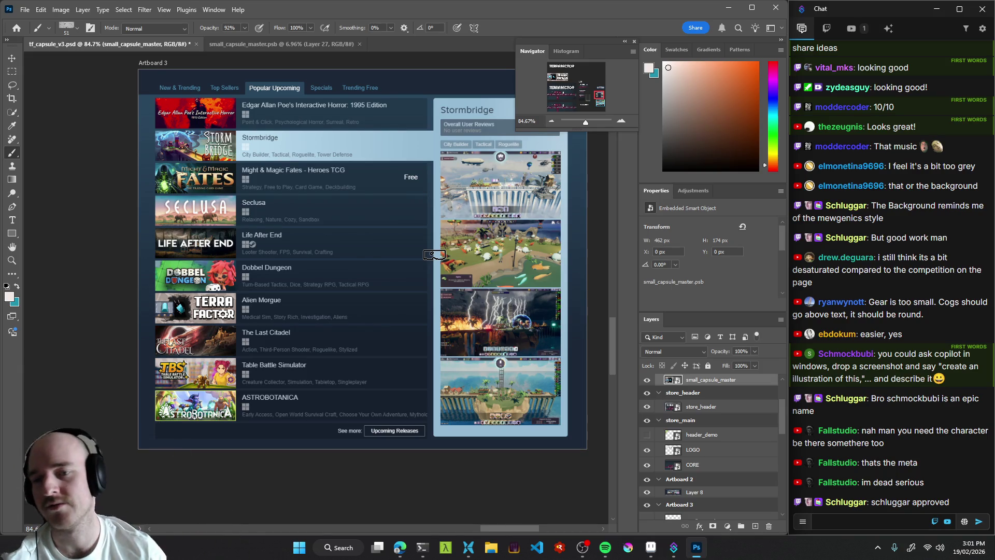
left_click_drag(434, 255, 451, 255)
scroll(339, 309, "up", 2)
scroll(340, 310, "down", 3)
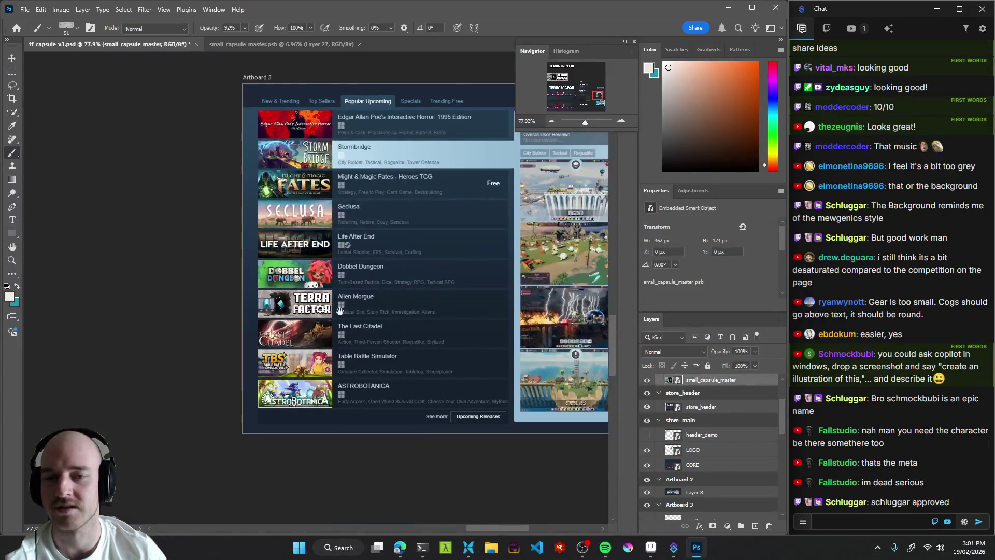
scroll(339, 309, "down", 3)
scroll(359, 316, "up", 2)
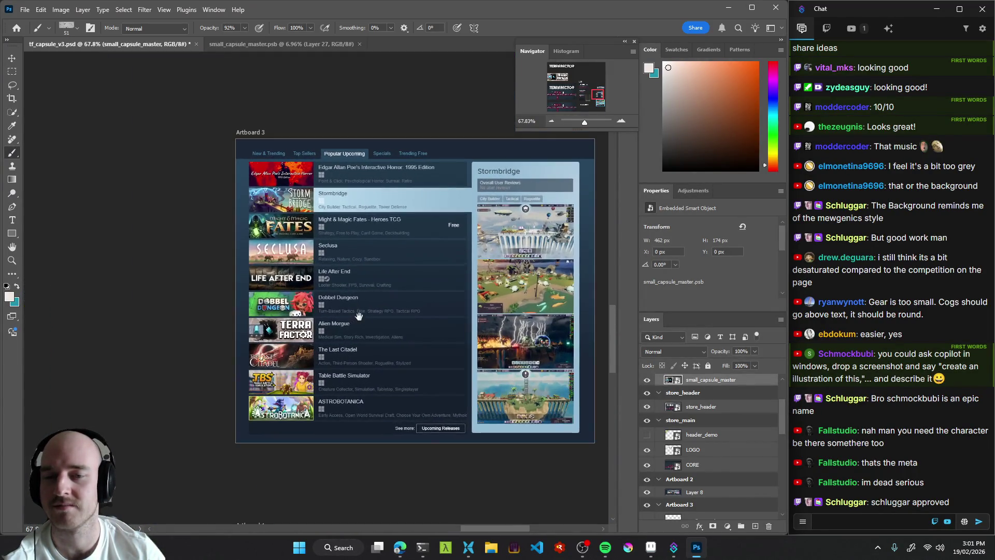
left_click_drag(298, 331, 418, 319)
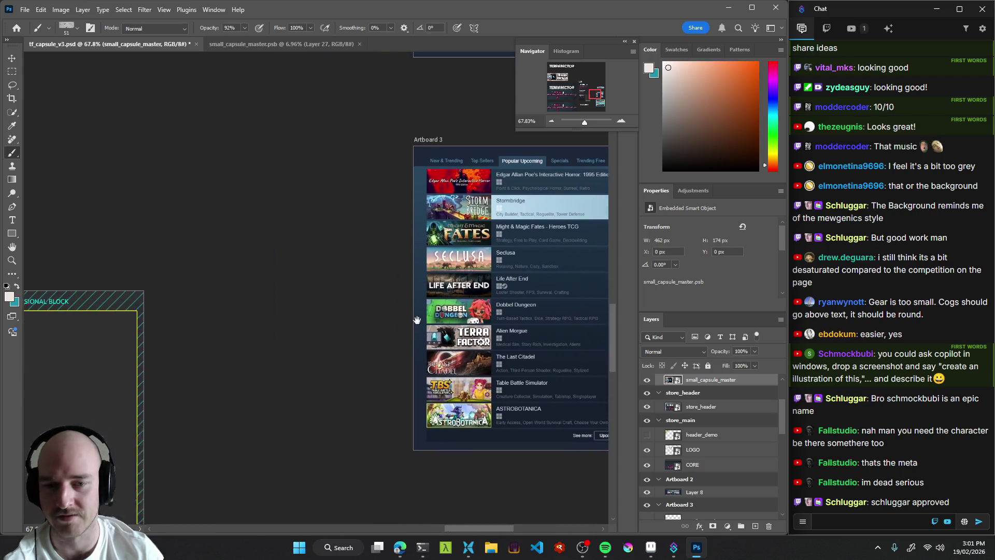
scroll(417, 320, "down", 5)
scroll(441, 311, "up", 3)
mouse_move(448, 223)
left_mouse_down()
mouse_move(471, 286)
mouse_move(456, 278)
mouse_move(440, 215)
mouse_move(433, 104)
mouse_move(413, 352)
mouse_move(427, 234)
left_mouse_up()
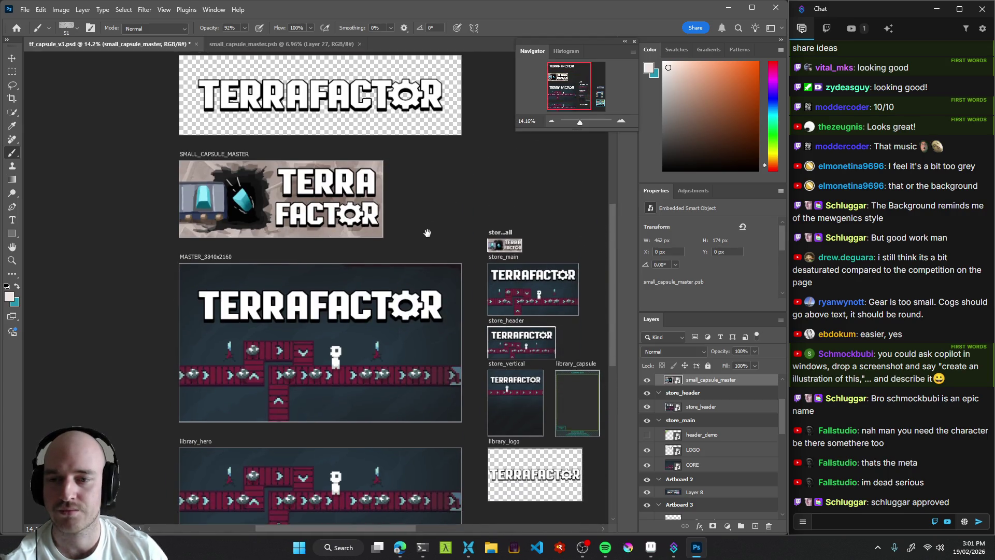
Nudge the artboard view and briefly check small_capsule_master.psb before returning to tf_capsule_v3.psd.
left_click_drag(403, 273, 409, 261)
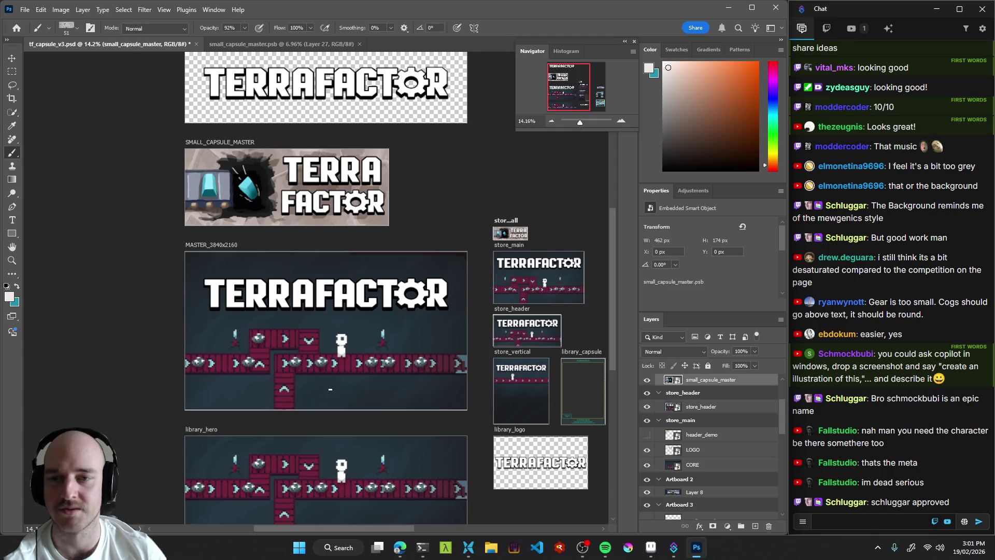
mouse_move(392, 185)
left_mouse_down()
mouse_move(370, 236)
mouse_move(381, 158)
mouse_move(395, 185)
left_mouse_up()
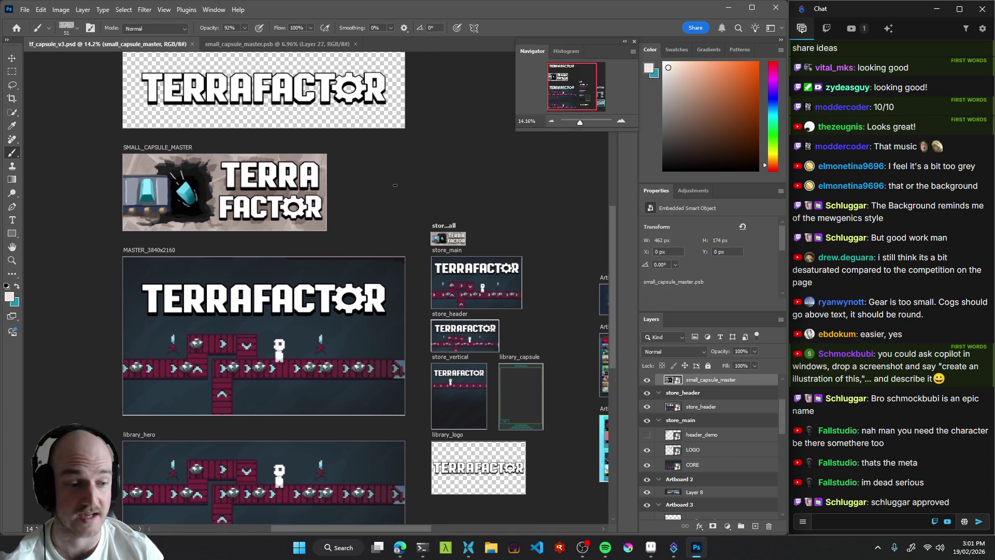
left_click(583, 547)
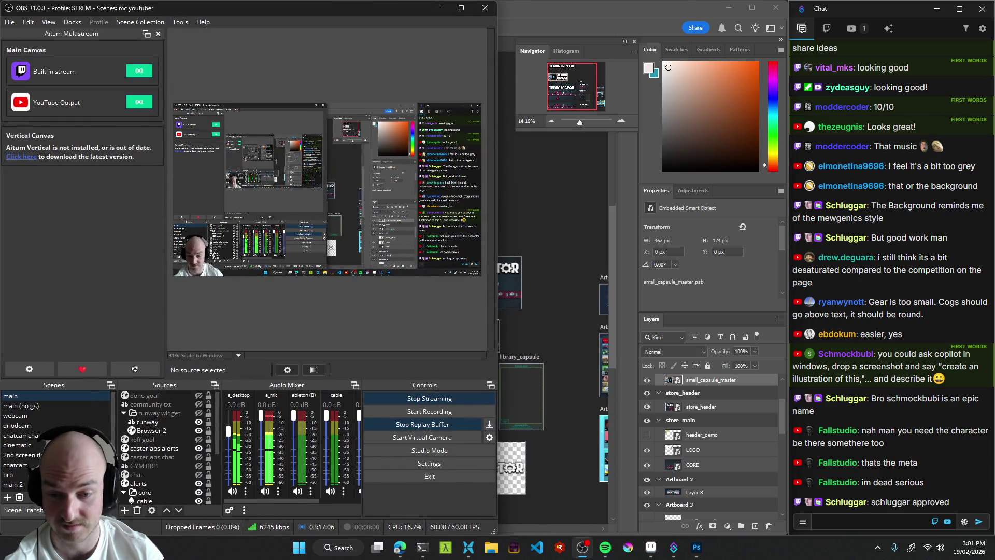
left_click(583, 547)
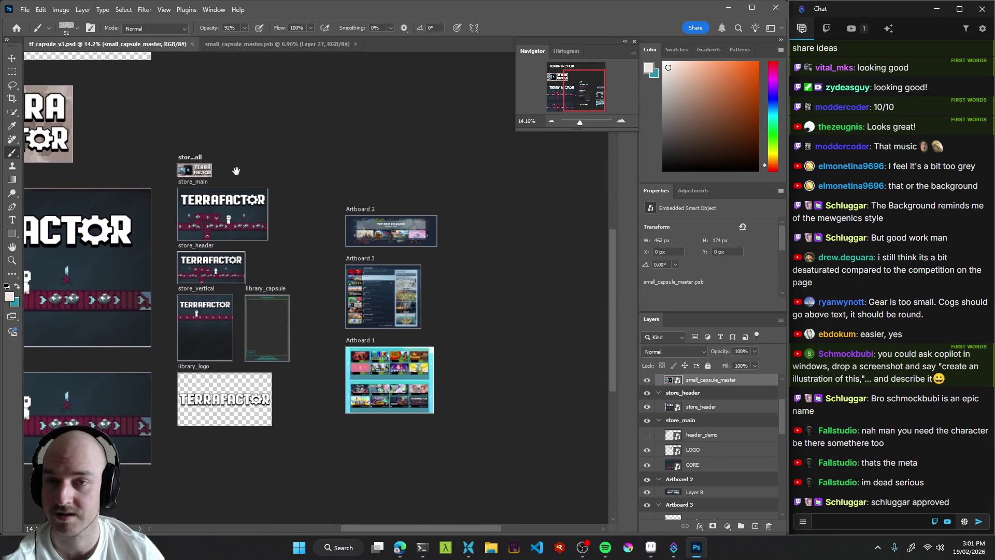
left_click_drag(297, 118, 344, 148)
scroll(363, 160, "down", 5)
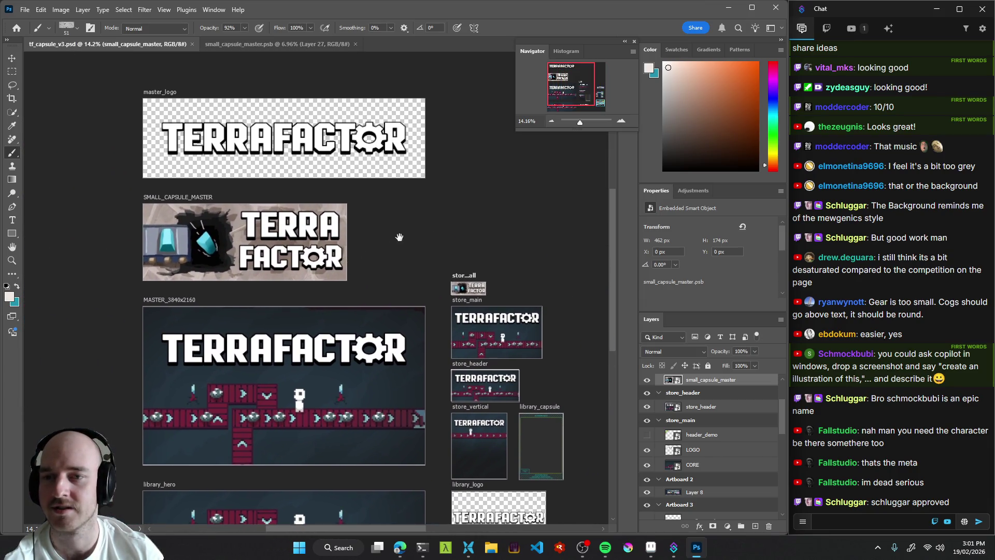
left_click(275, 43)
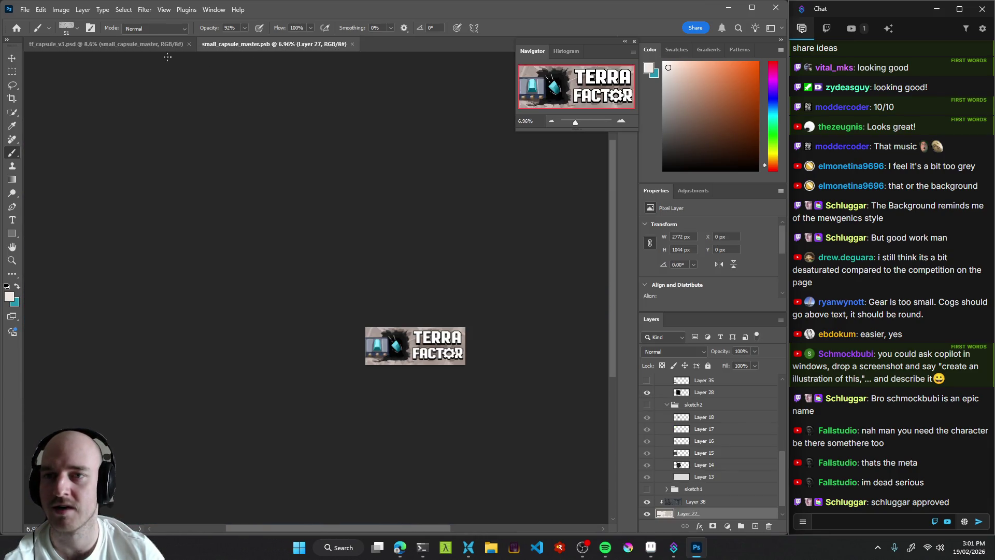
left_click(131, 44)
Pan and zoom tf_capsule_v3.psd so every store artboard is framed at once.
left_click_drag(524, 281, 371, 234)
scroll(358, 266, "up", 5)
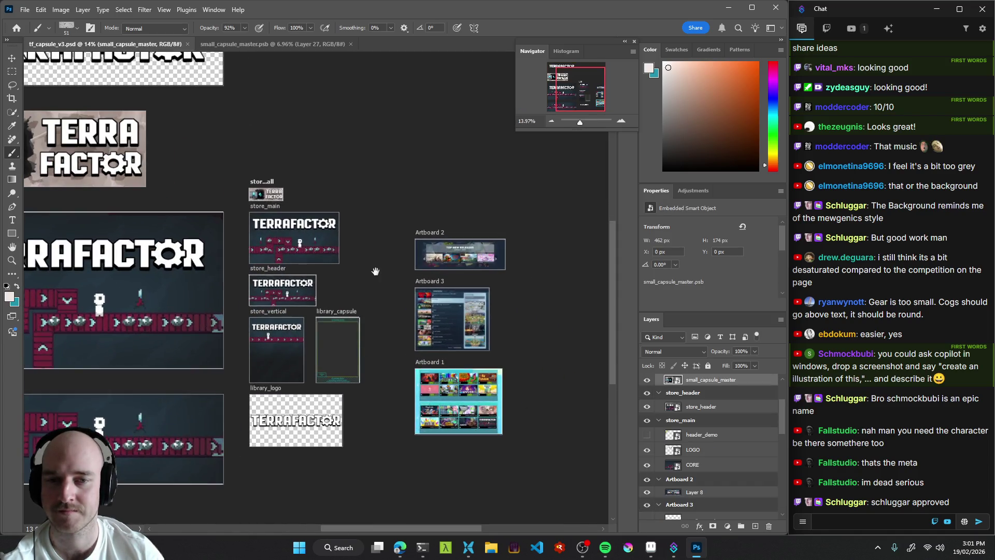
left_click_drag(308, 256, 440, 306)
left_click_drag(176, 192, 337, 214)
mouse_move(393, 233)
left_mouse_down()
mouse_move(339, 240)
mouse_move(259, 210)
left_mouse_up()
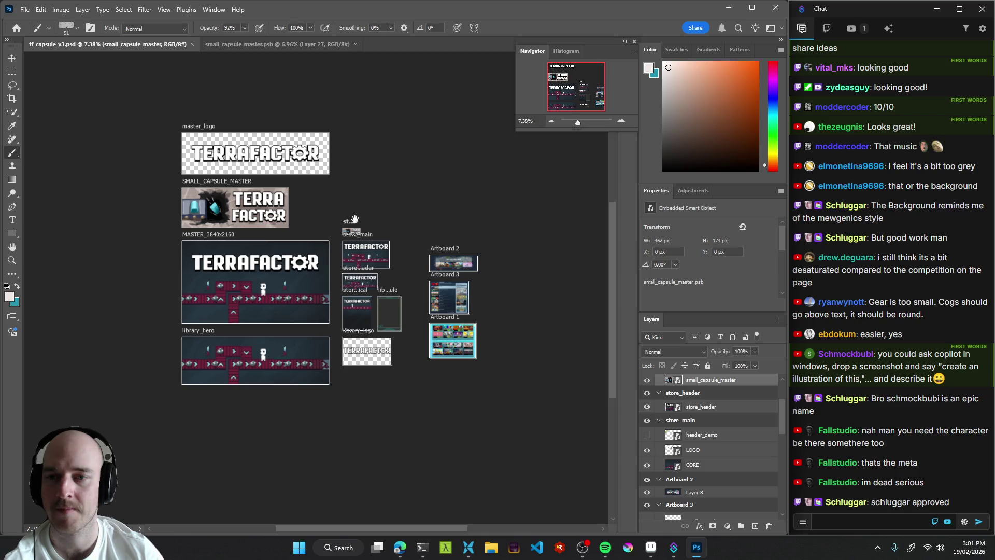
mouse_move(362, 209)
left_mouse_down()
mouse_move(319, 220)
mouse_move(327, 231)
mouse_move(386, 222)
left_mouse_up()
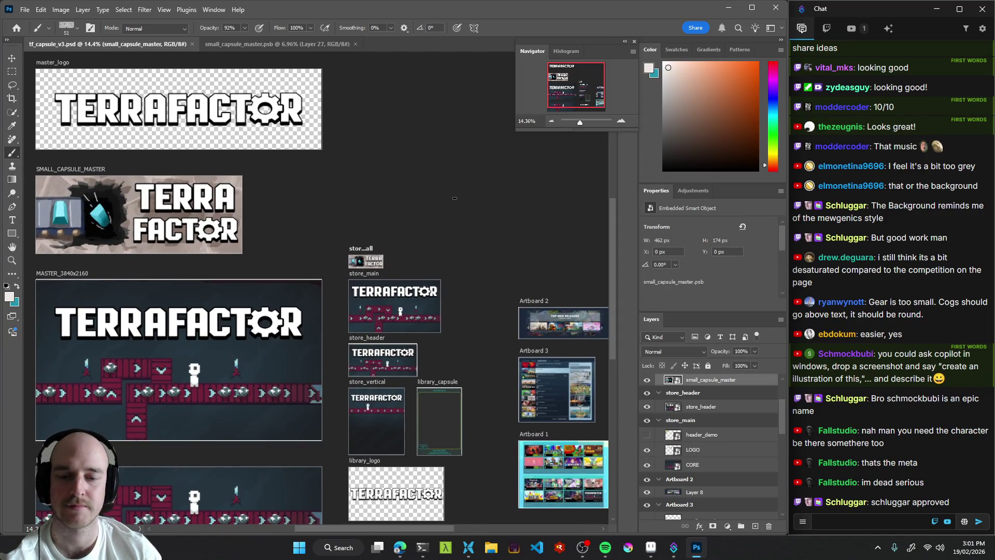
left_click(401, 556)
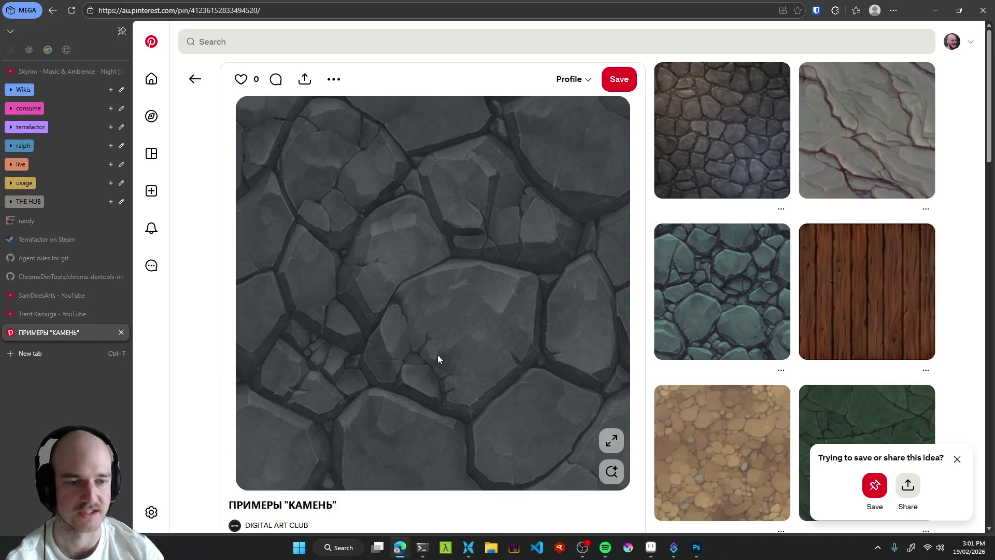
Save the grey stone texture pin to the profile and dismiss the create-board prompt.
scroll(438, 354, "down", 2)
scroll(471, 353, "up", 2)
left_click(619, 90)
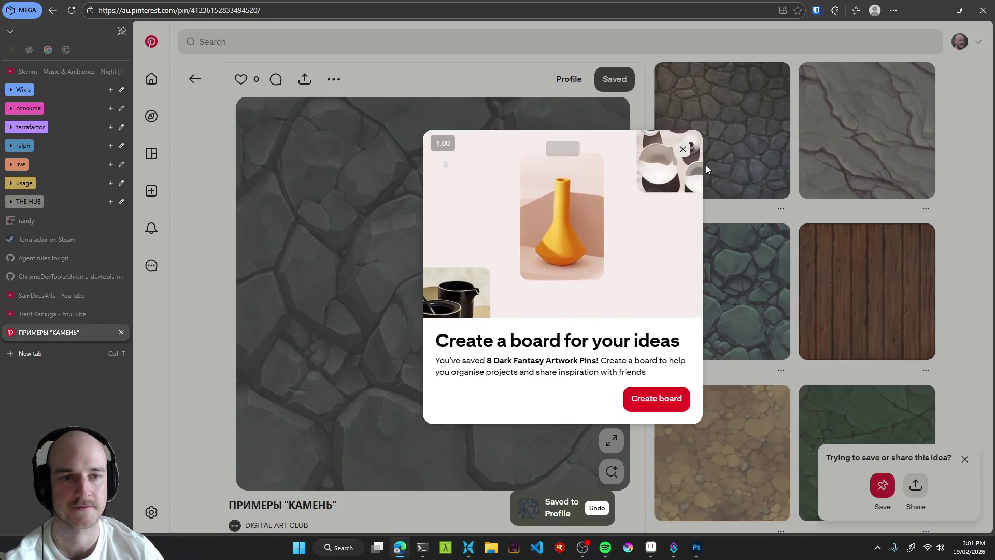
left_click(682, 149)
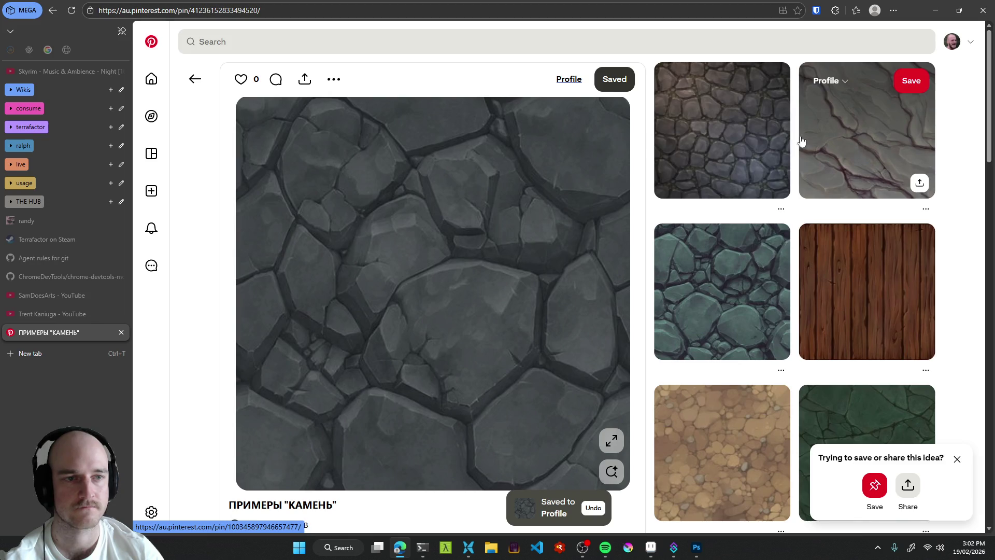
Open and save the blue-green stone texture pin, then browse its related pins.
left_click(735, 283)
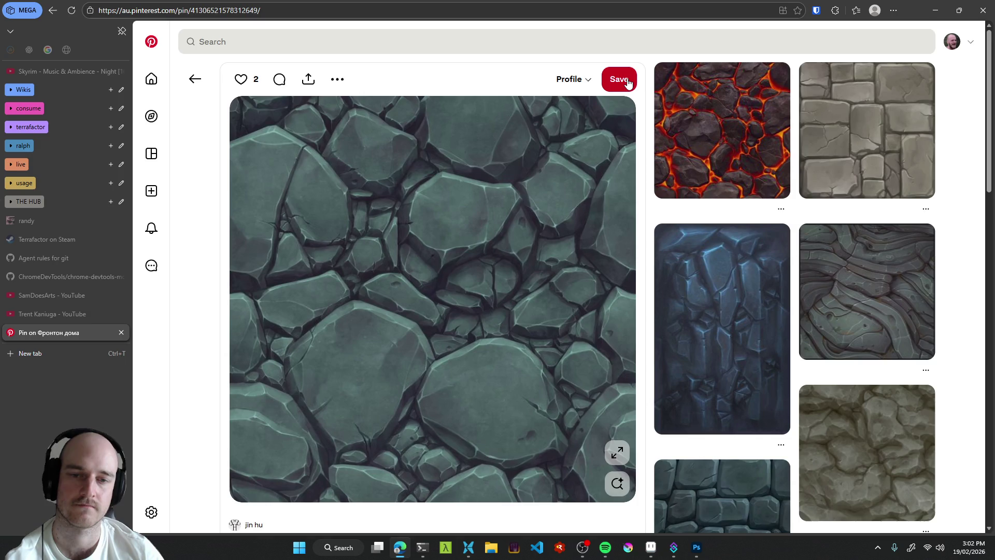
left_click(628, 83)
scroll(736, 283, "down", 6)
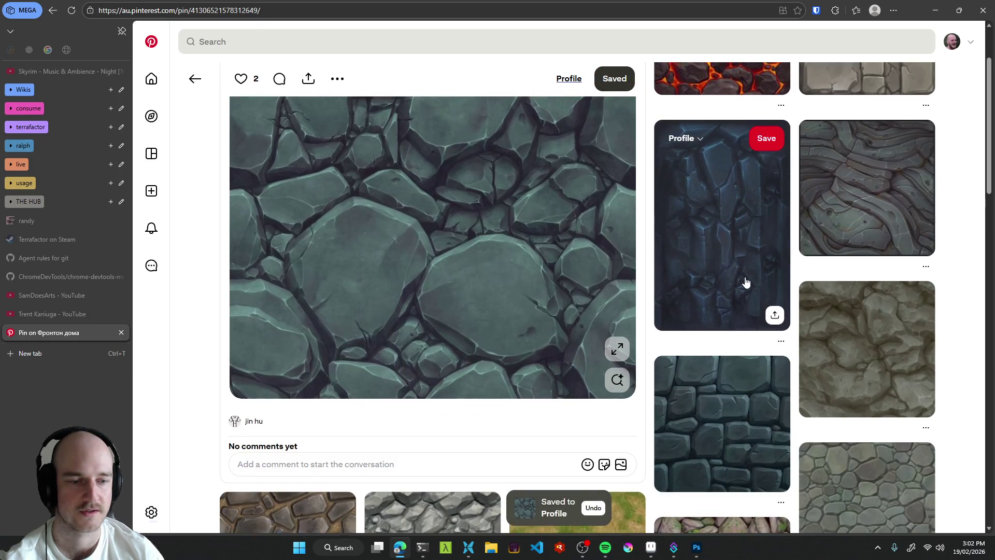
scroll(724, 284, "down", 7)
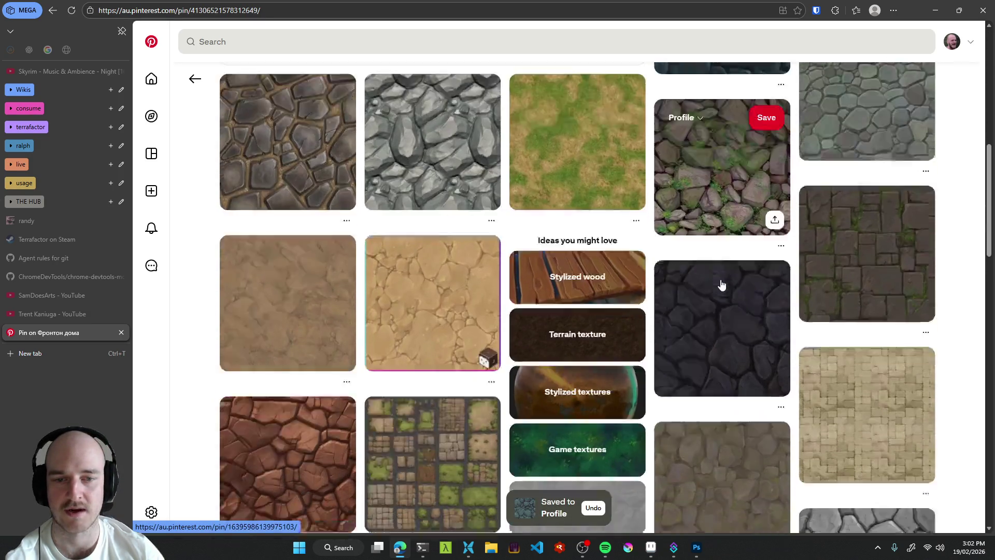
scroll(720, 285, "down", 8)
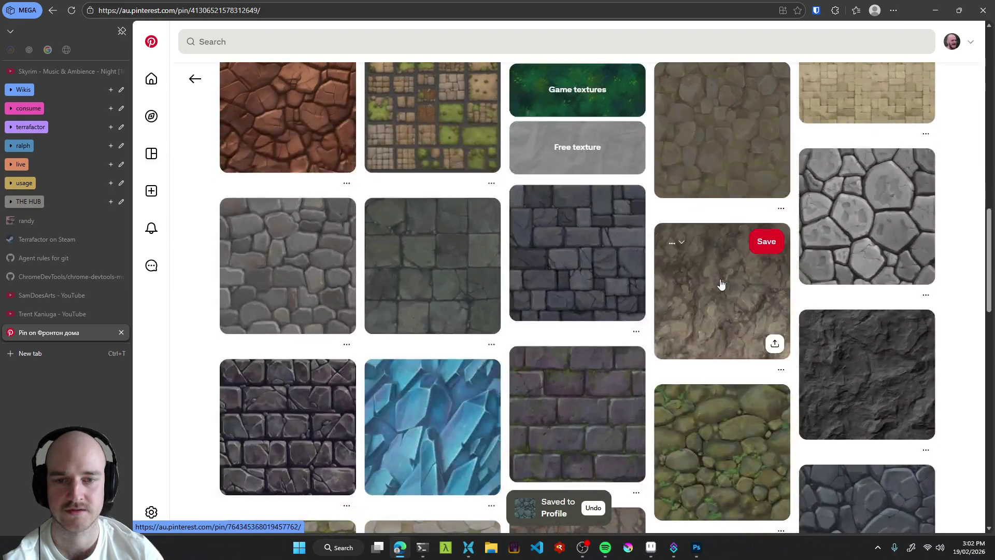
scroll(721, 284, "up", 8)
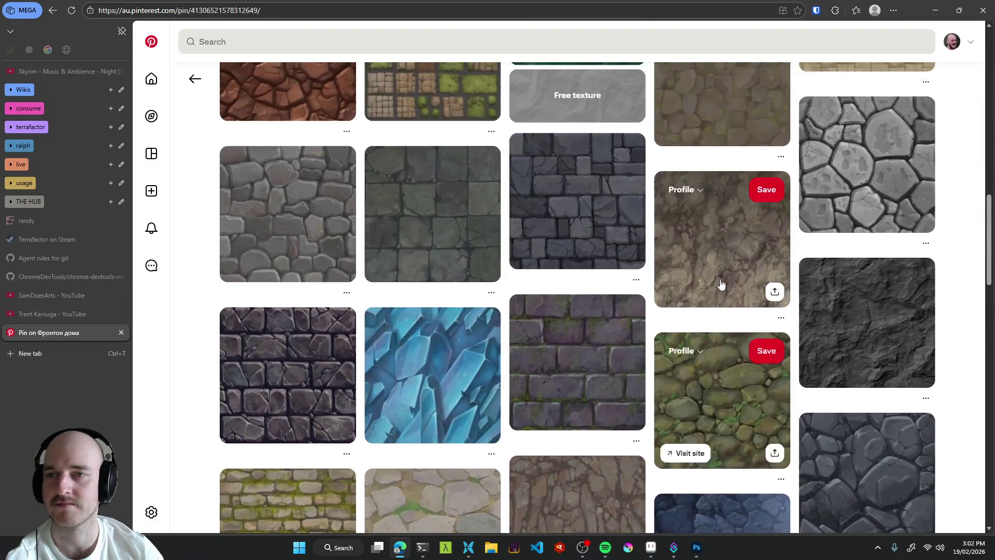
scroll(363, 311, "up", 5)
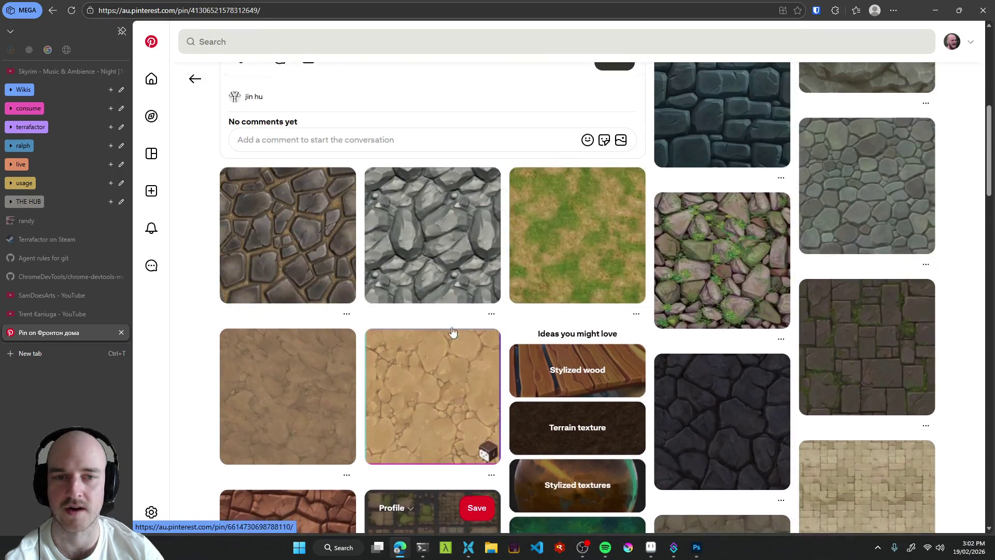
scroll(649, 298, "up", 8)
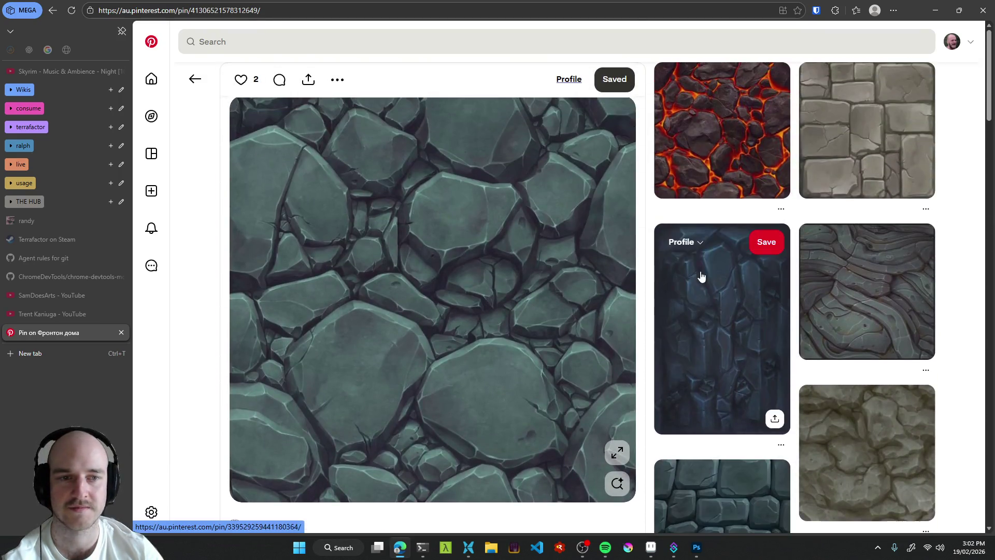
scroll(721, 311, "down", 7)
scroll(721, 313, "down", 15)
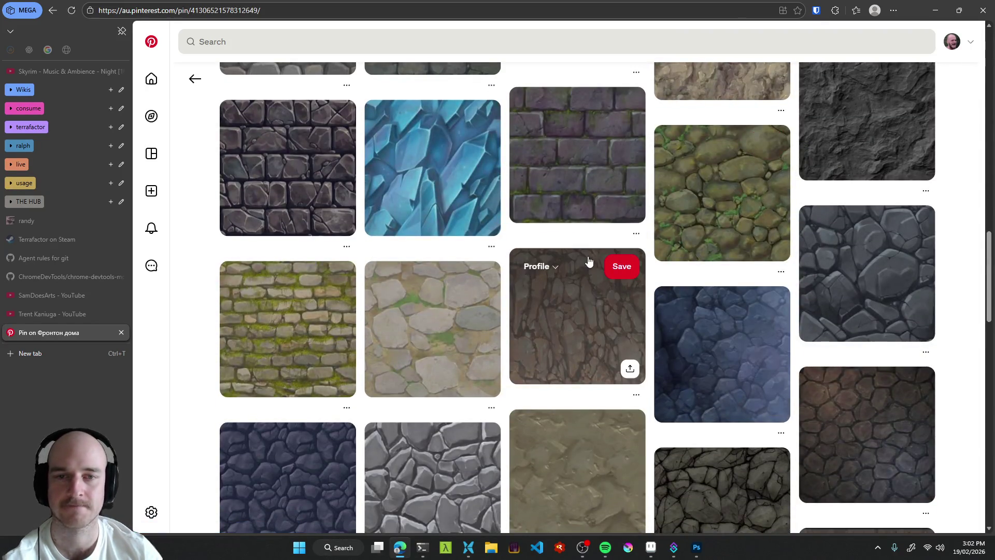
Open the blue crystal texture pin and scroll through its details.
left_click(436, 165)
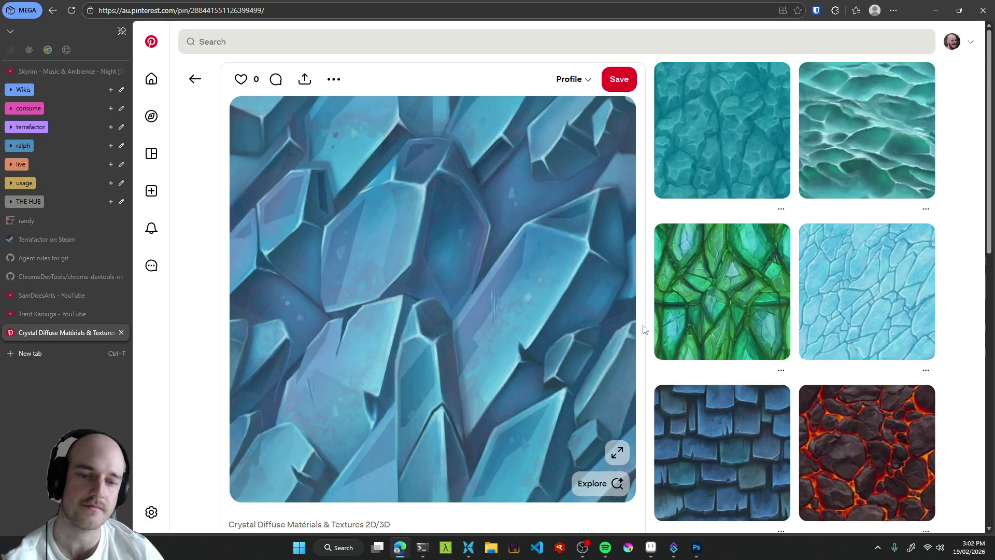
scroll(645, 330, "down", 8)
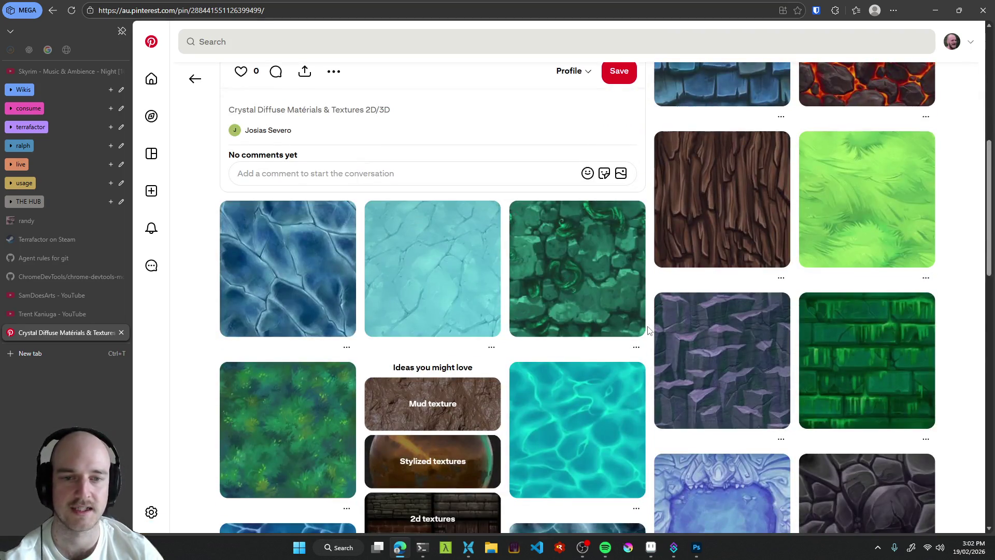
scroll(648, 330, "down", 3)
scroll(648, 330, "down", 4)
scroll(648, 330, "up", 3)
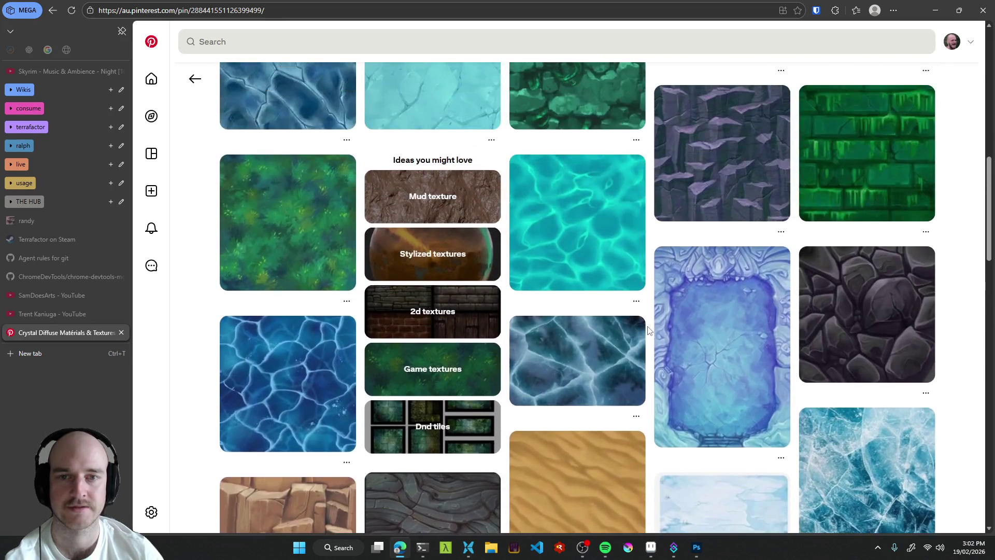
scroll(648, 330, "down", 2)
scroll(648, 330, "down", 3)
scroll(648, 330, "up", 15)
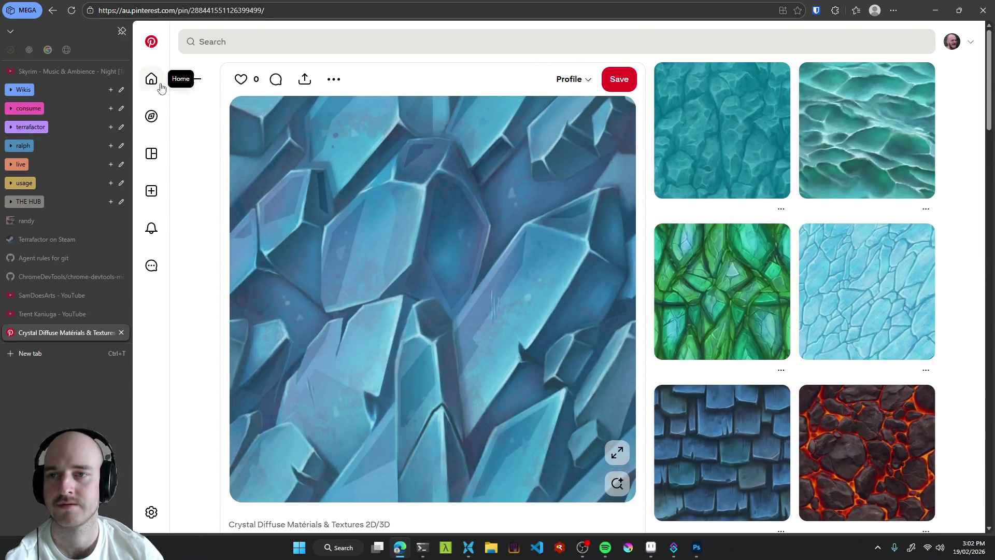
Glance at the frog painting pin and creator's site, then return to Photoshop.
left_click(151, 79)
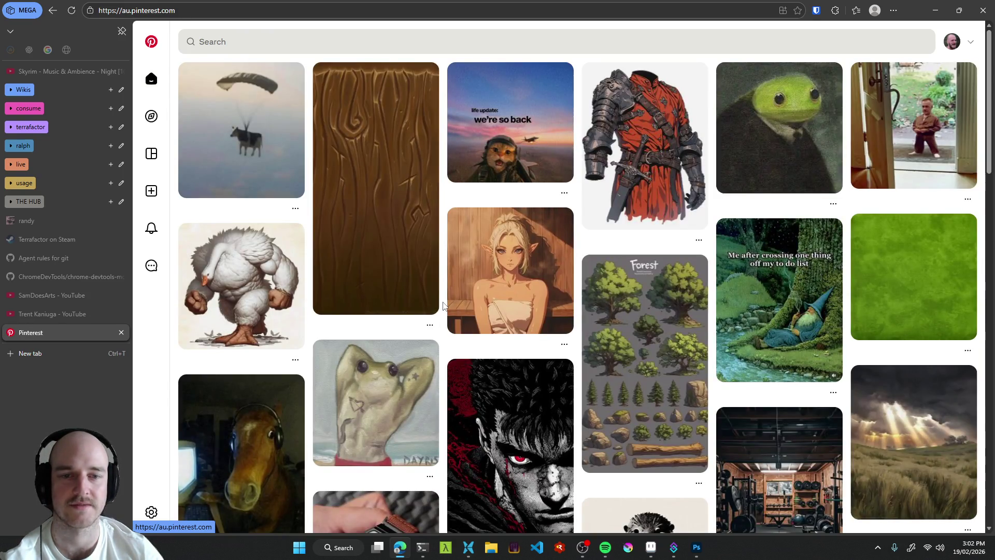
scroll(444, 306, "down", 2)
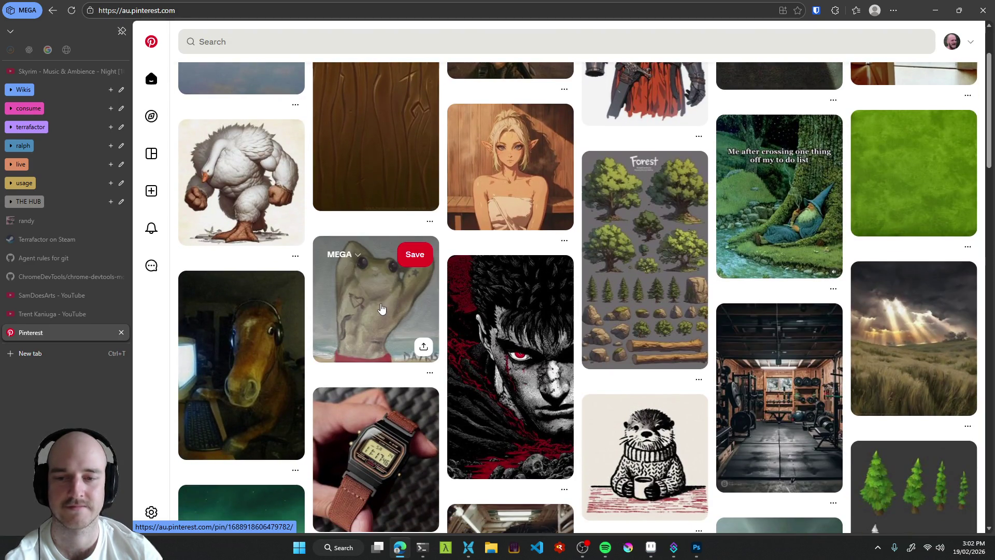
left_click(392, 306)
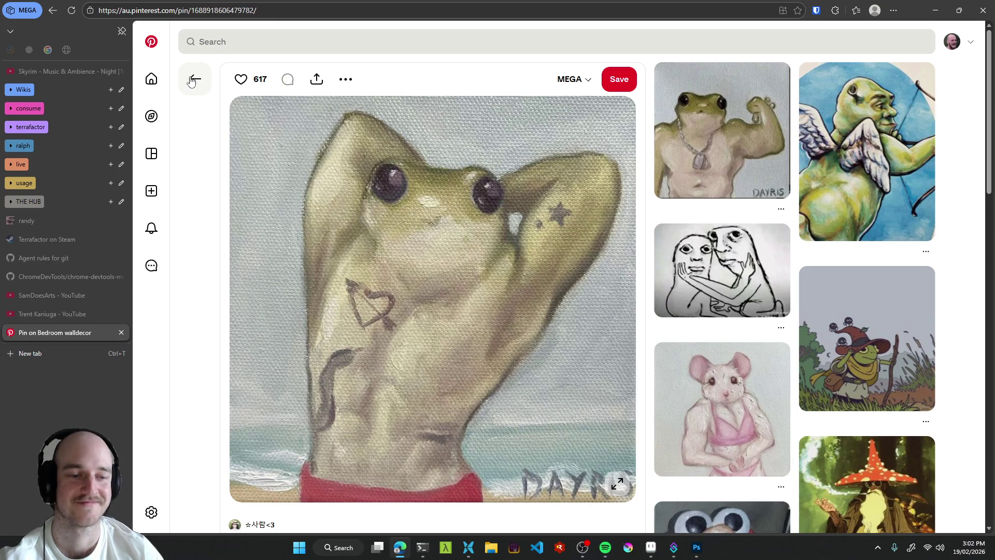
left_click(190, 81)
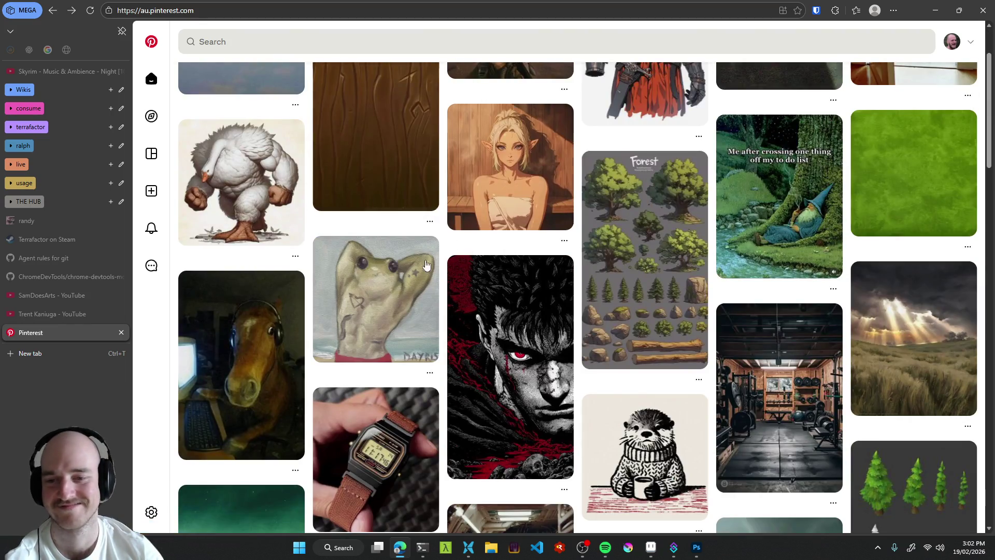
left_click(26, 221)
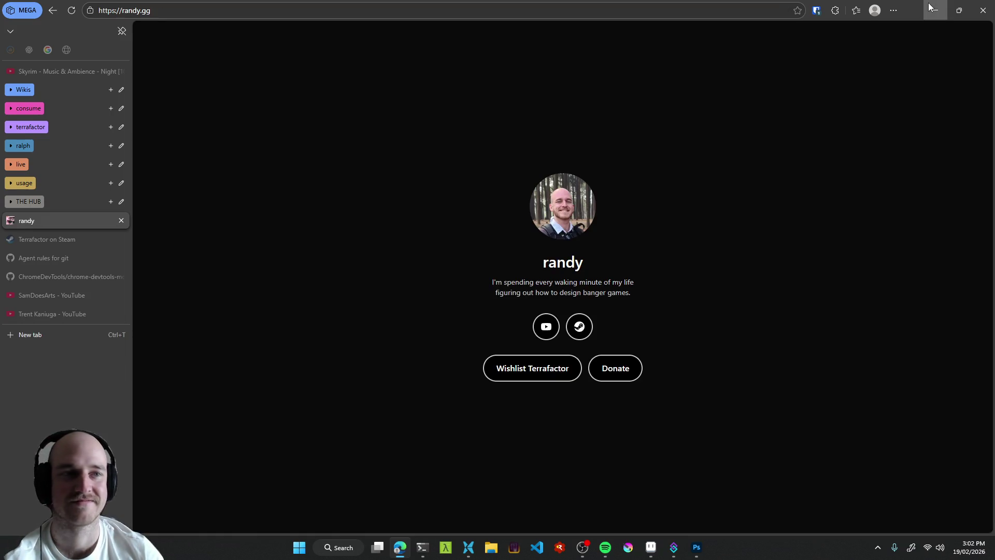
key("alt+Tab")
scroll(456, 273, "up", 5)
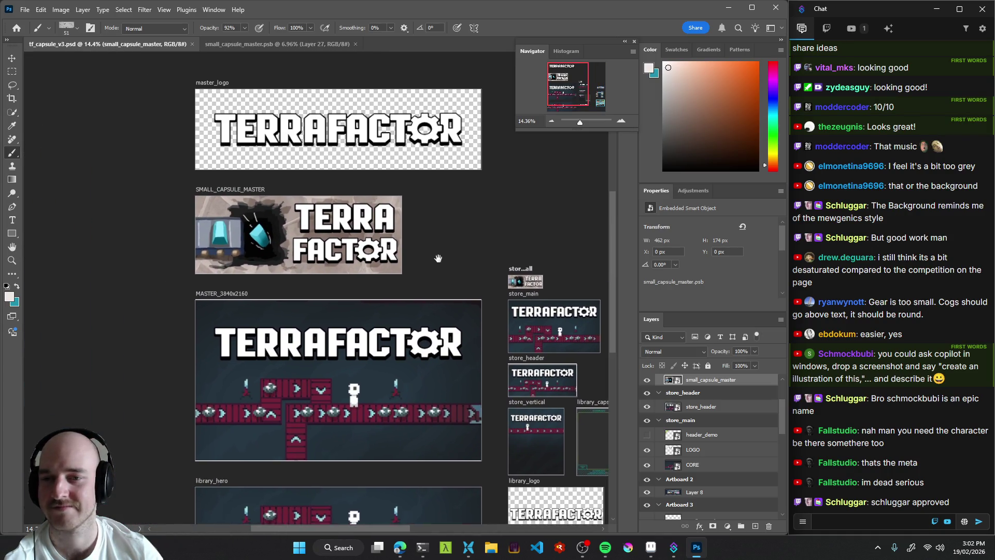
Pan and zoom tf_capsule_v3.psd onto Artboard 3's Steam Popular Upcoming list mockup.
mouse_move(397, 242)
left_mouse_down()
mouse_move(301, 277)
mouse_move(397, 277)
left_mouse_up()
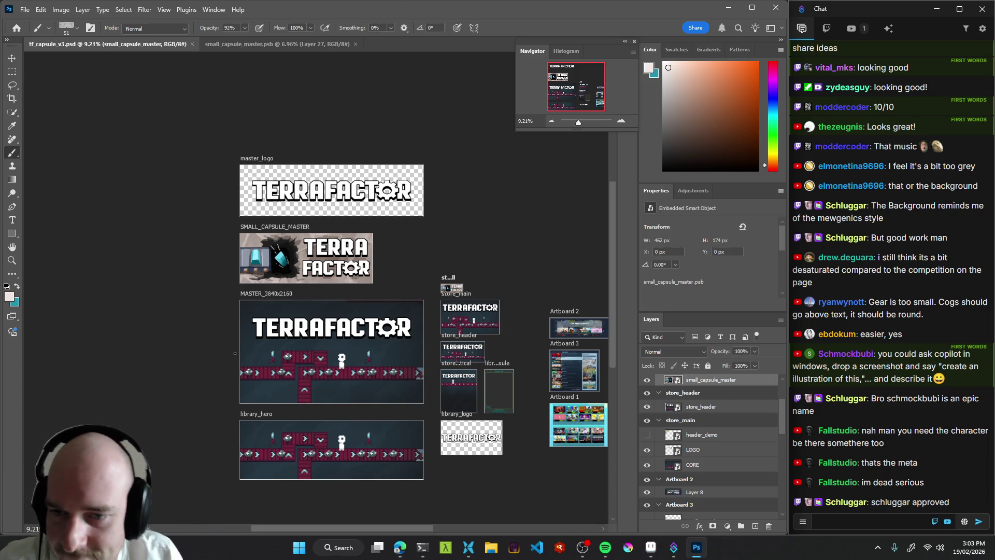
left_click_drag(285, 281, 343, 284)
scroll(343, 283, "up", 3)
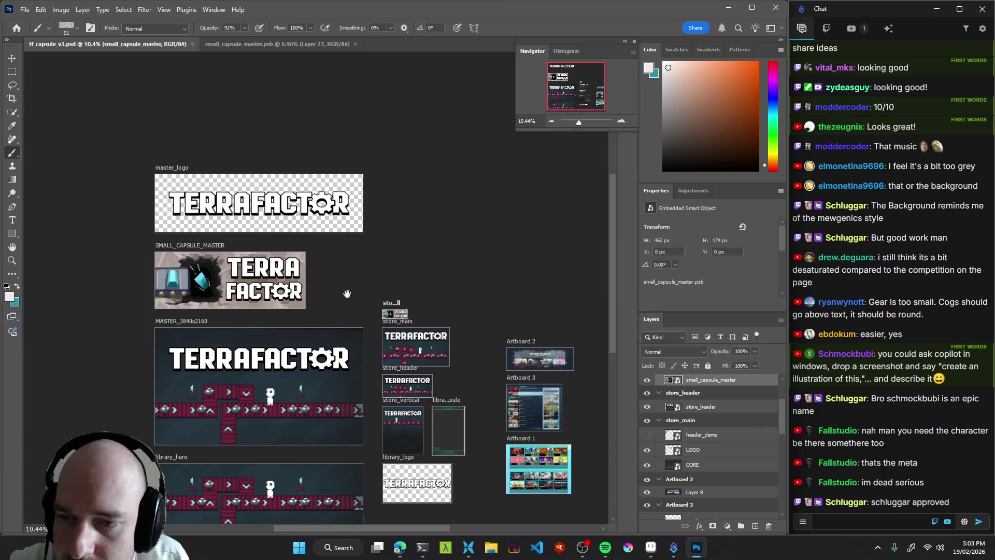
left_click_drag(347, 294, 329, 285)
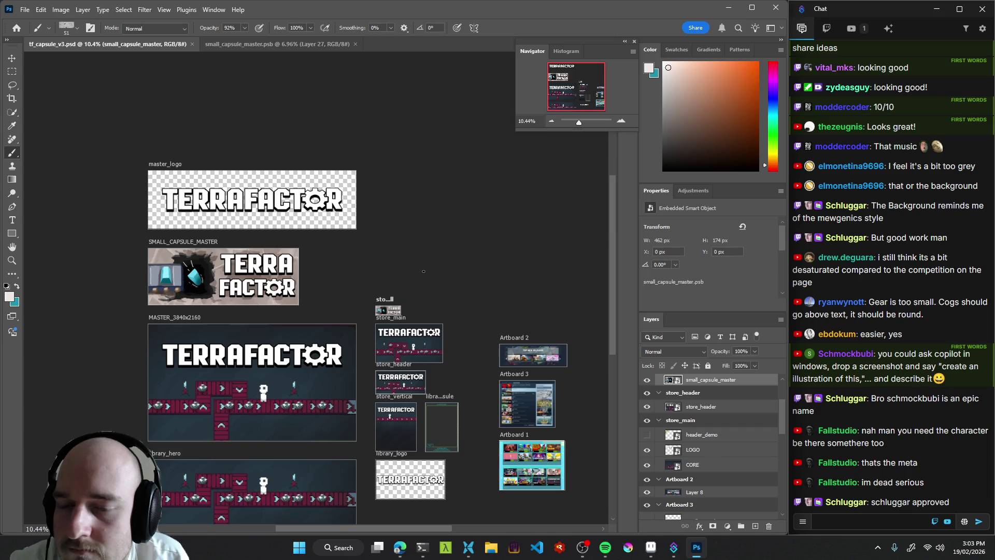
left_click(281, 47)
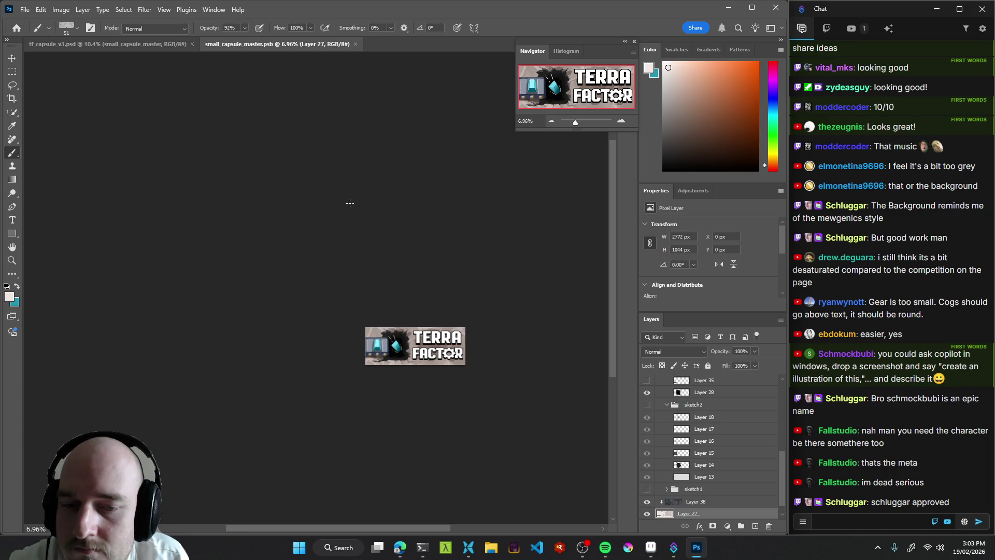
left_click(142, 49)
left_click_drag(373, 226, 322, 199)
left_click_drag(314, 237, 389, 235)
mouse_move(458, 342)
left_mouse_down()
mouse_move(304, 201)
mouse_move(399, 262)
mouse_move(384, 292)
left_mouse_up()
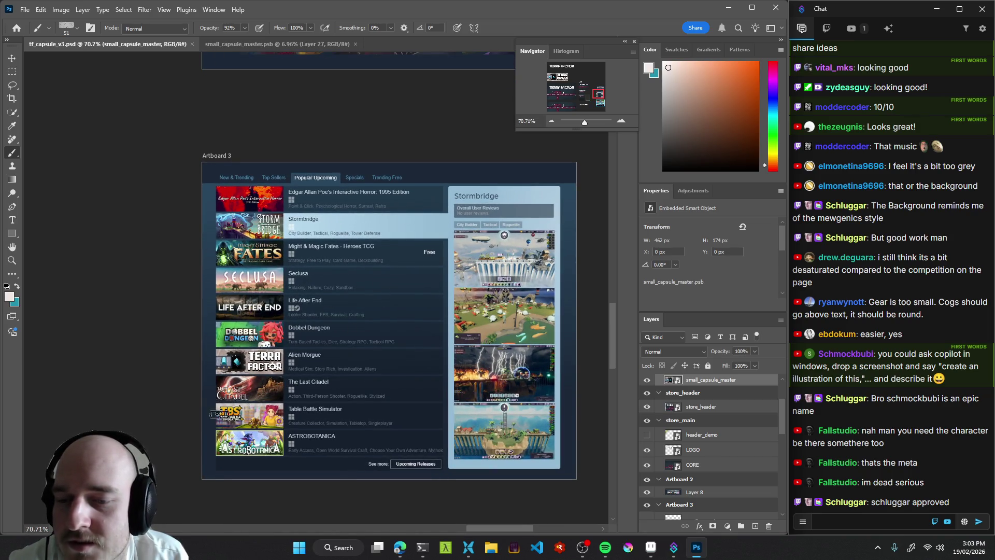
In small_capsule_master.psb, select background Layer 27 and open Hue/Saturation with Ctrl+U.
scroll(197, 373, "down", 1)
scroll(197, 373, "left", 1)
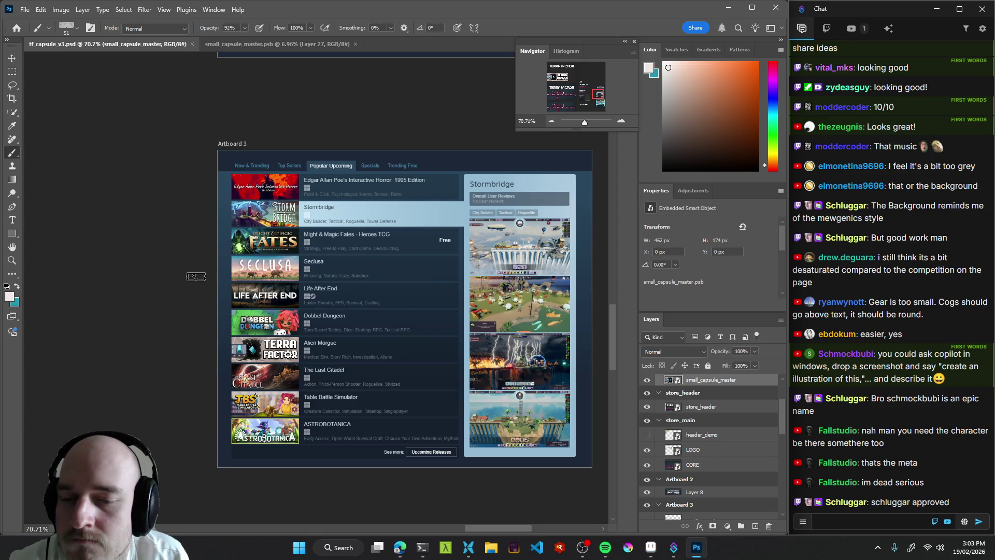
left_click(251, 44)
scroll(429, 344, "up", 5)
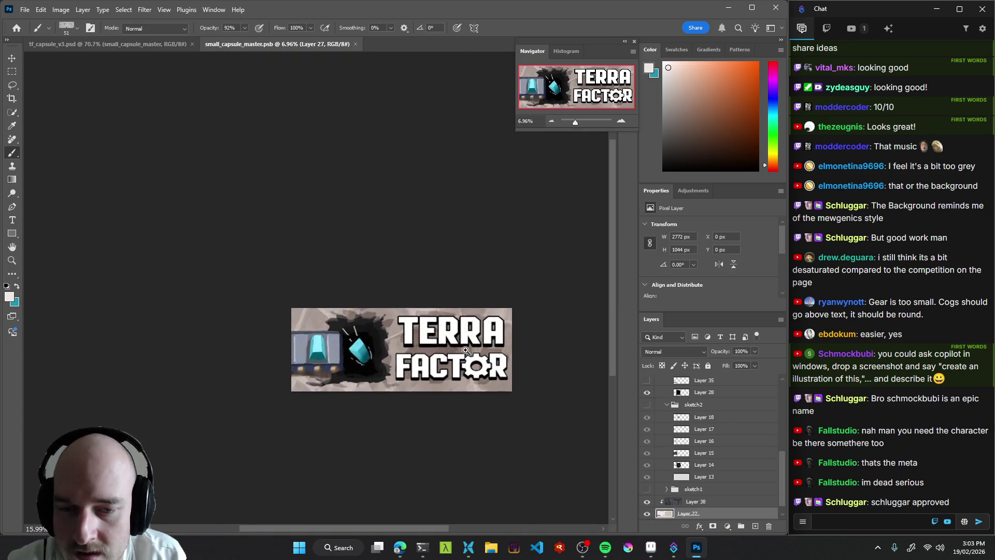
key("v")
left_click(371, 311)
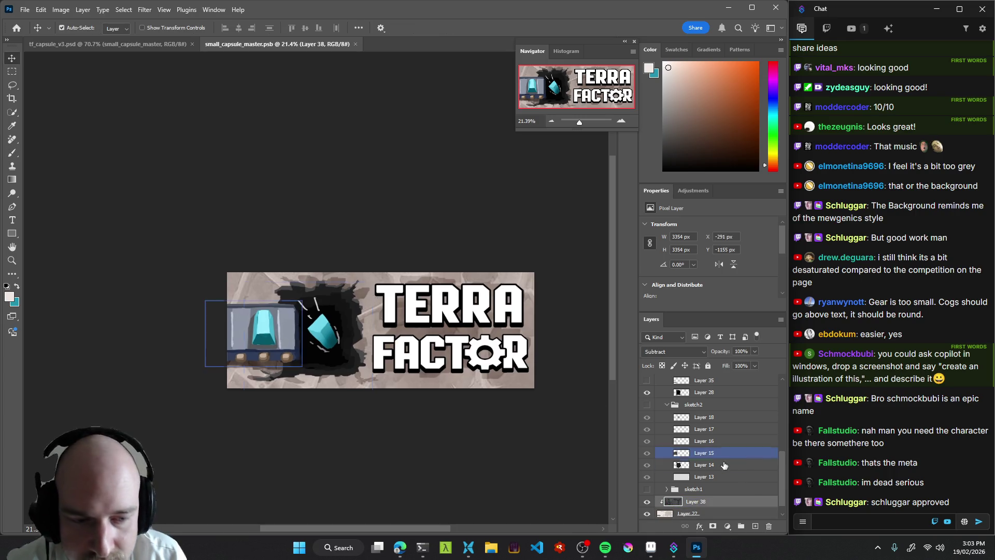
key("alt+bracketleft")
key("ctrl+u")
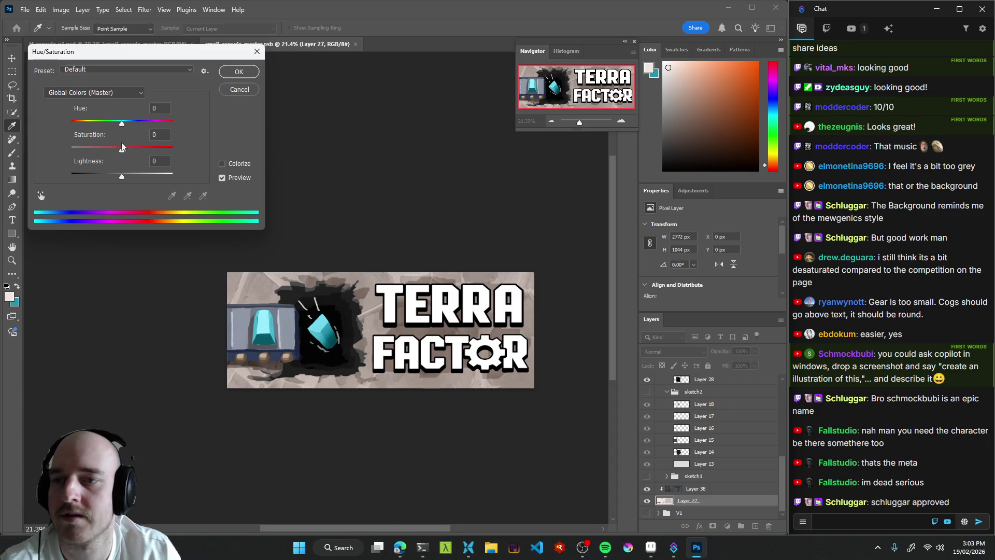
Recolour background Layer 27 bright green with Hue +82 and Saturation +91, then save the master.
mouse_move(121, 123)
left_mouse_down()
mouse_move(109, 126)
mouse_move(164, 123)
mouse_move(105, 125)
mouse_move(154, 123)
left_mouse_up()
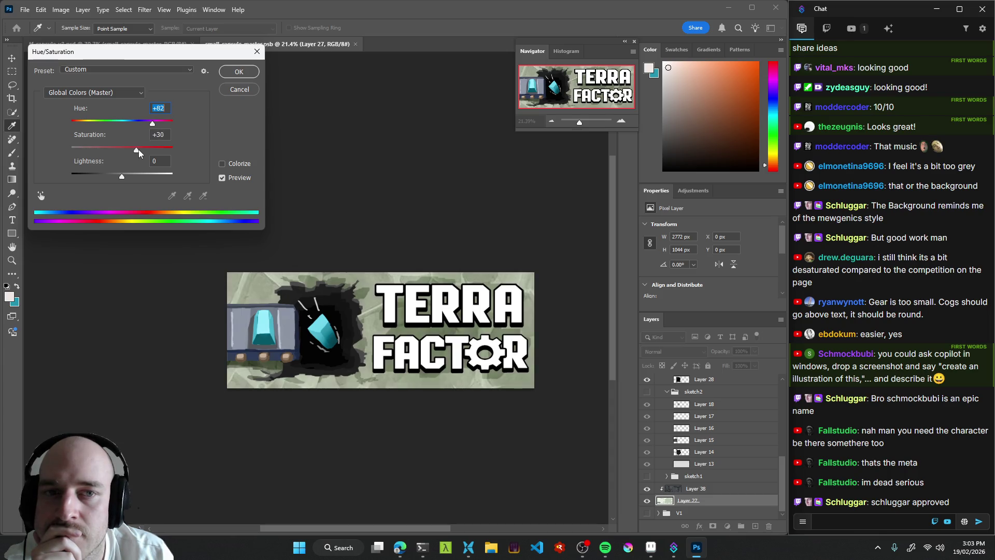
left_click_drag(159, 150, 175, 149)
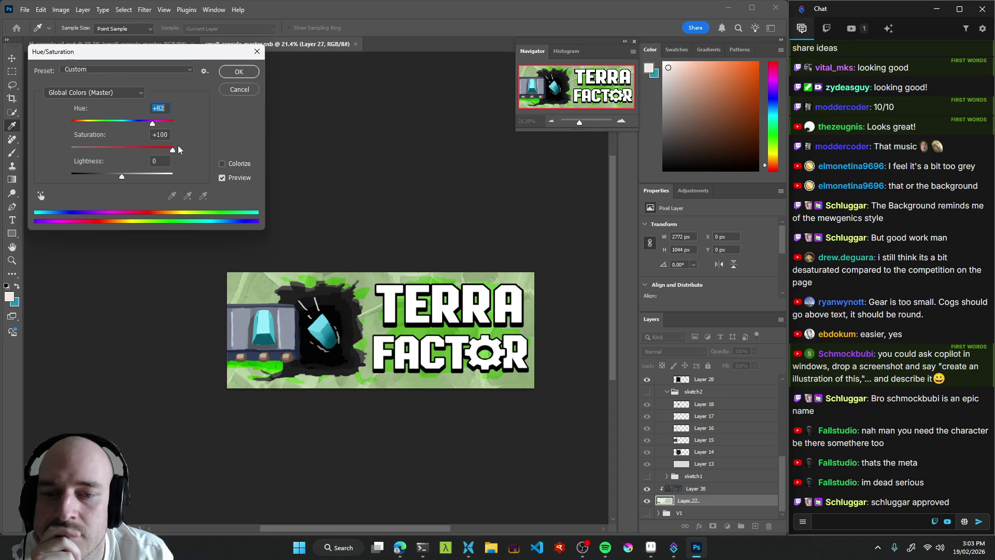
mouse_move(173, 146)
left_mouse_down()
mouse_move(117, 146)
mouse_move(169, 147)
left_mouse_up()
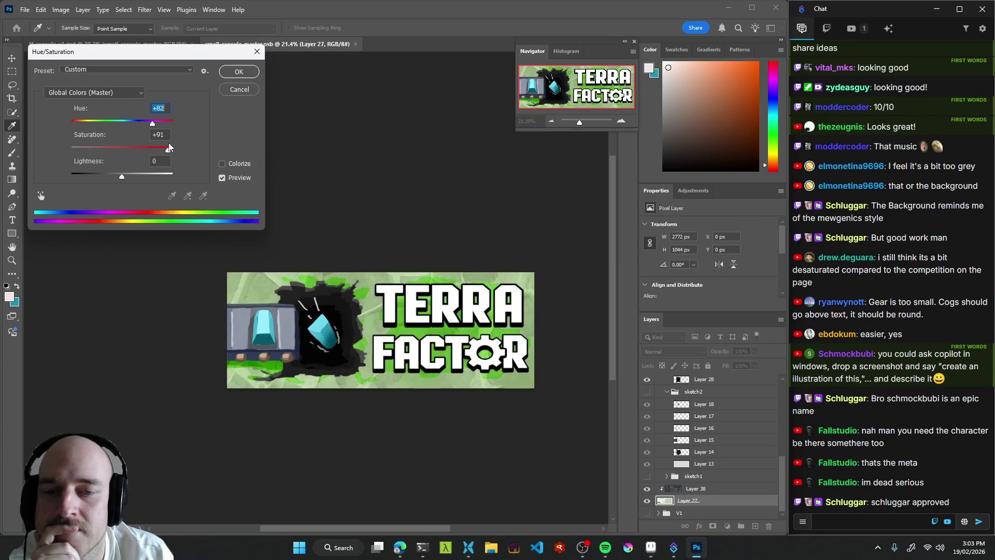
left_click(239, 71)
left_click(476, 266)
key("ctrl+s")
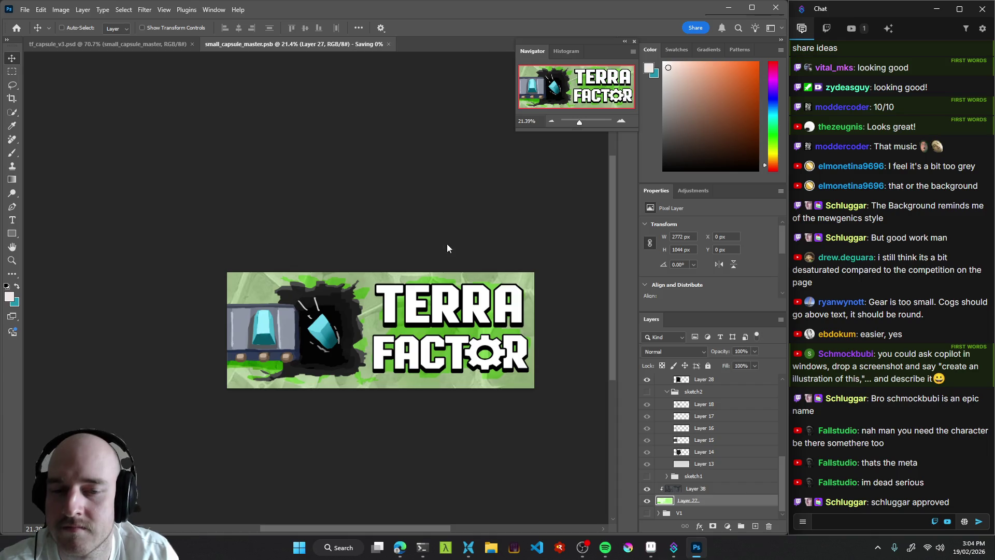
Check the mockup, undo the green recolour in small_capsule_master.psb, and reopen Hue/Saturation.
left_click(132, 45)
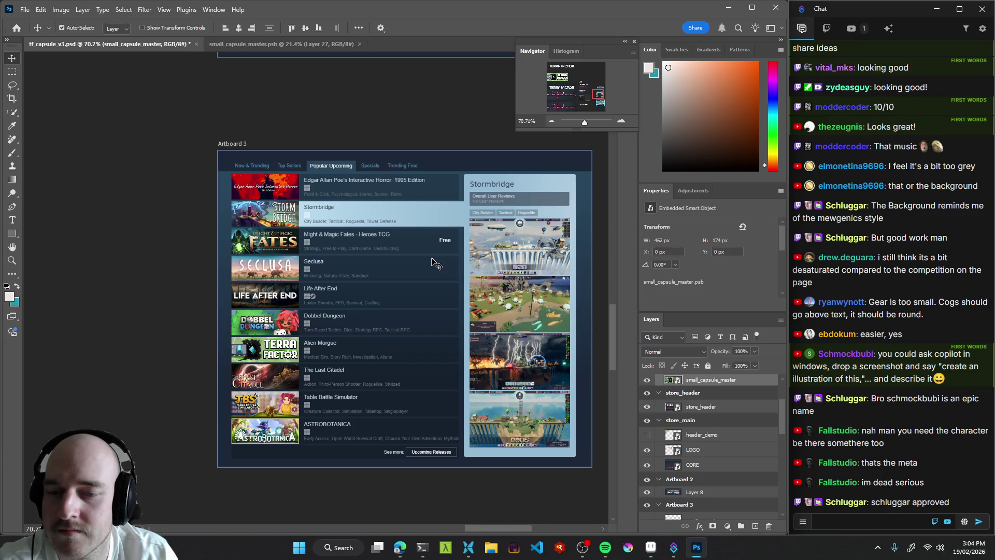
left_click(252, 45)
key("ctrl+z")
key("ctrl+shift+z")
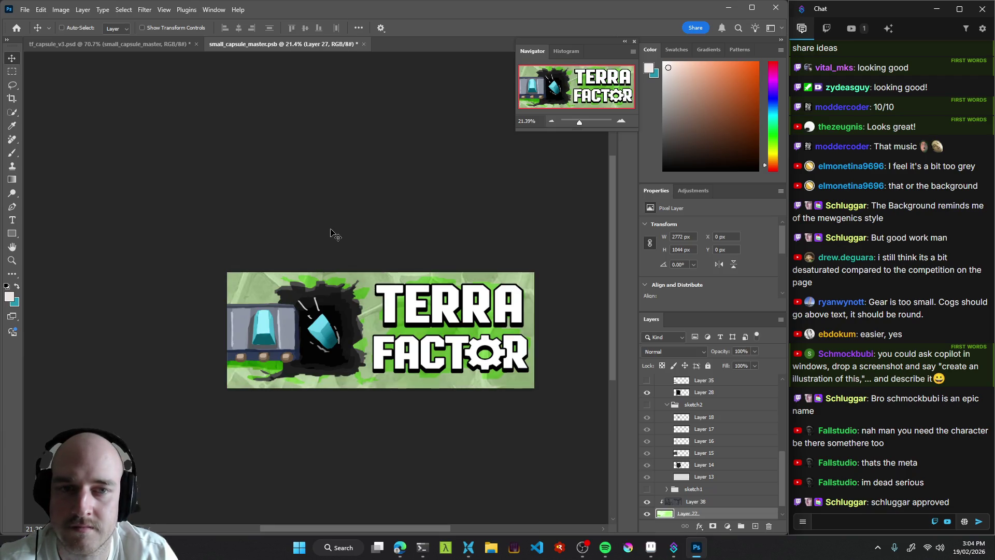
key("ctrl+z")
key("ctrl+u")
Apply Hue +3 and Saturation about +84 for a warm brown background, save, and view the store mockup.
mouse_move(120, 124)
left_mouse_down()
mouse_move(99, 126)
mouse_move(124, 126)
left_mouse_up()
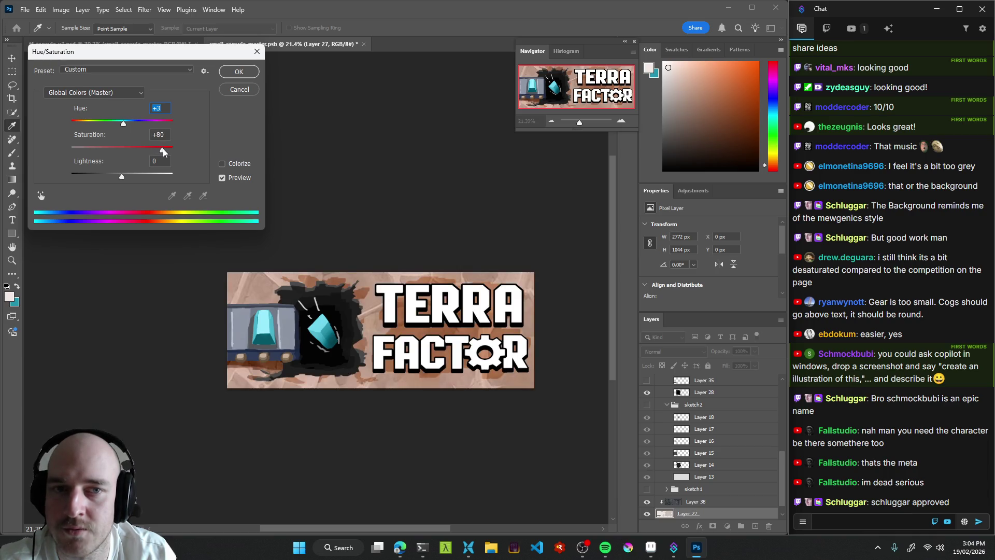
left_click_drag(163, 148, 161, 150)
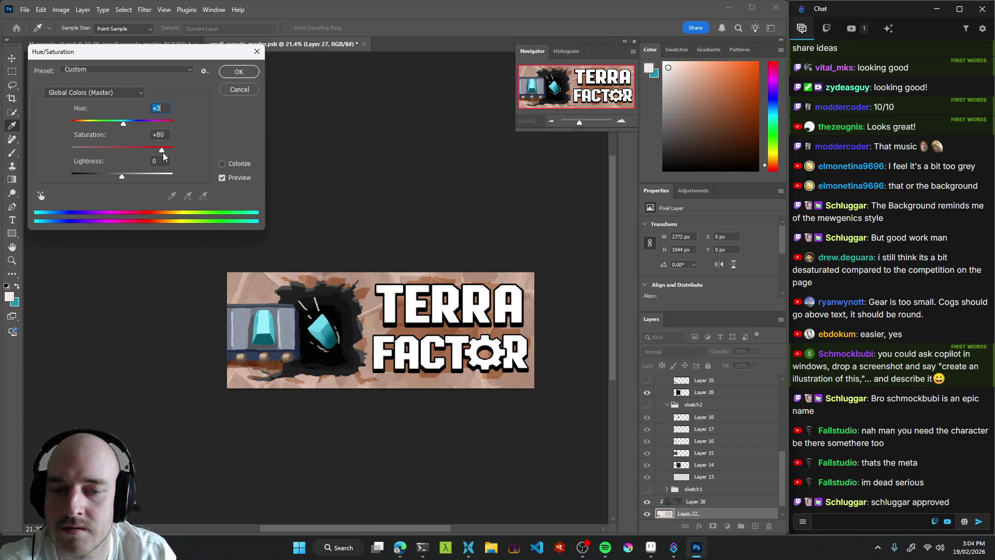
left_click(239, 72)
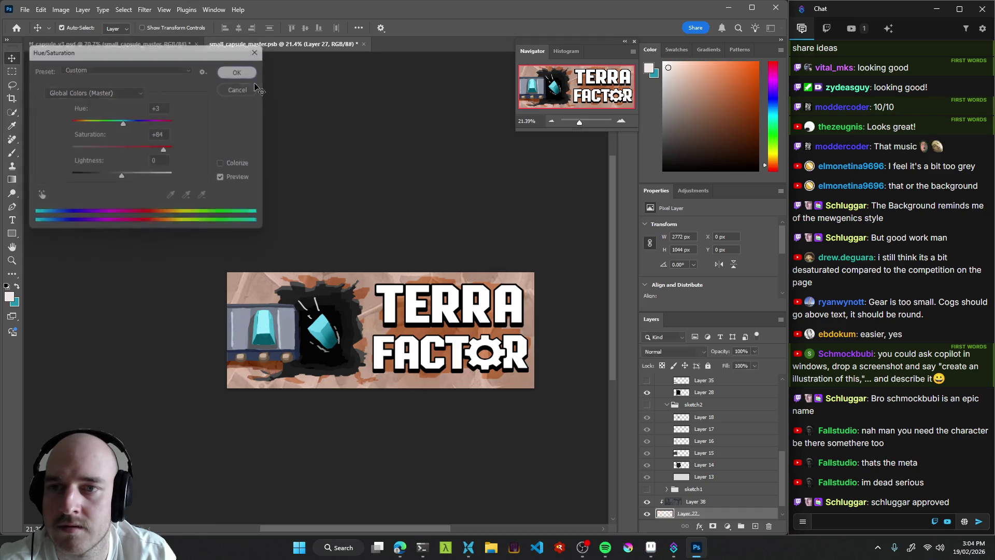
key("ctrl+s")
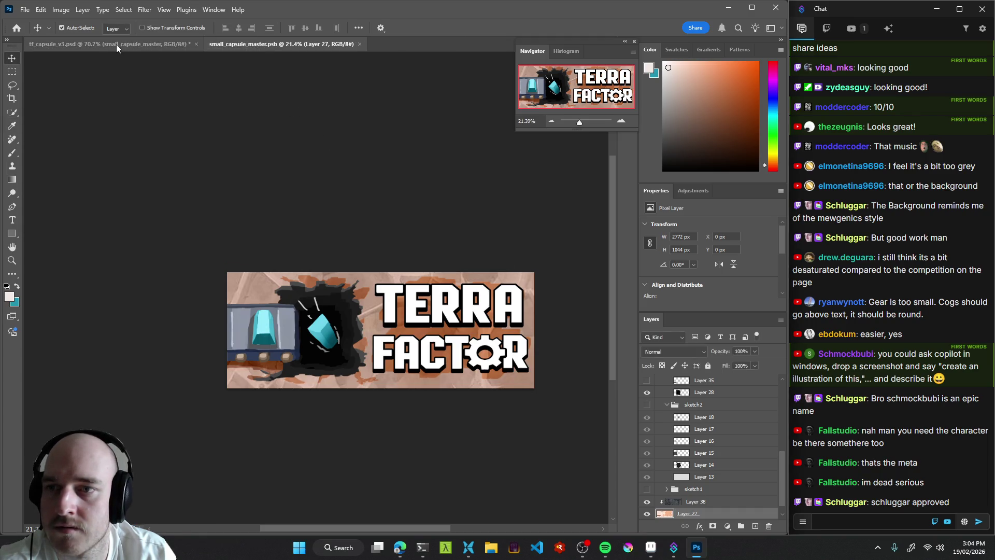
left_click(117, 45)
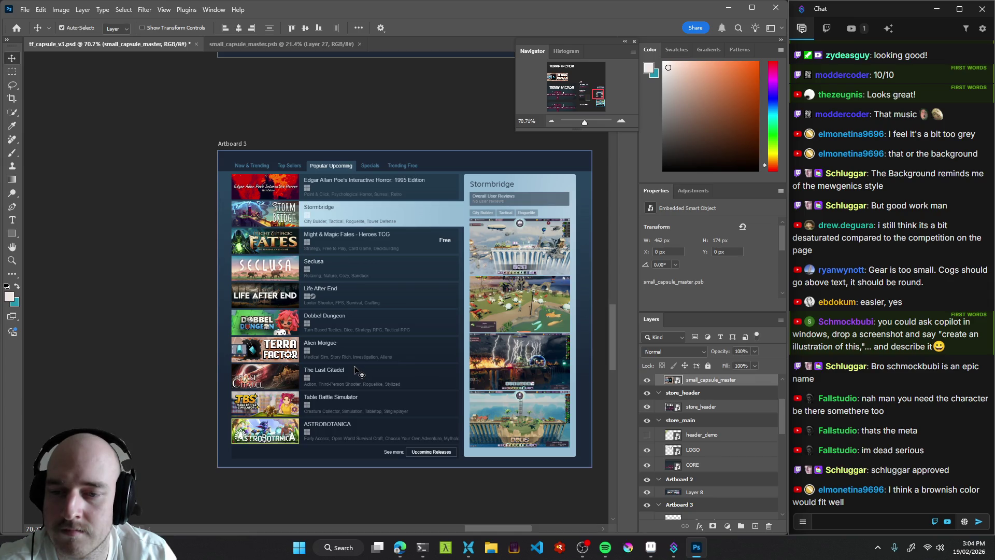
left_click(309, 44)
left_click(335, 342)
left_click(296, 326)
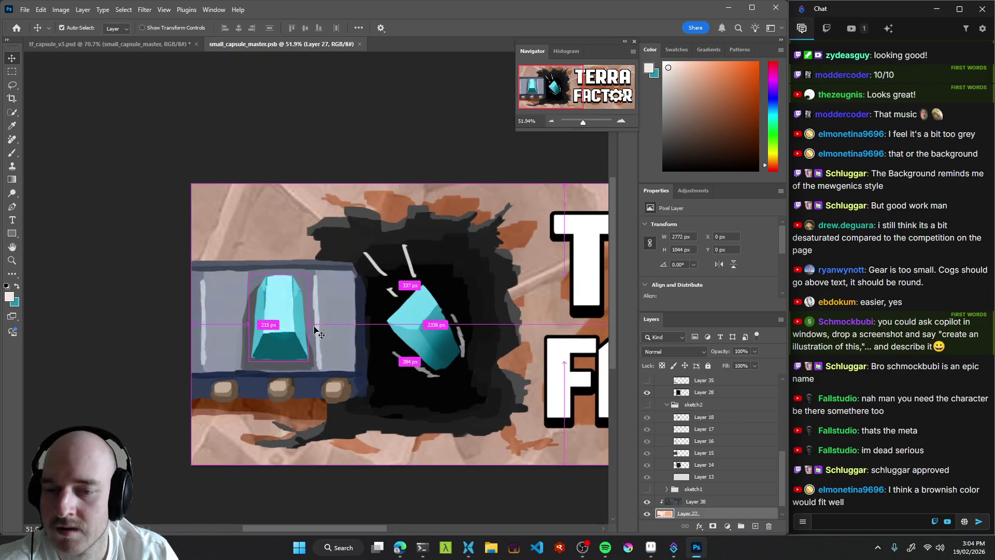
left_click(410, 311)
left_click_drag(422, 297, 357, 276)
scroll(357, 276, "down", 5)
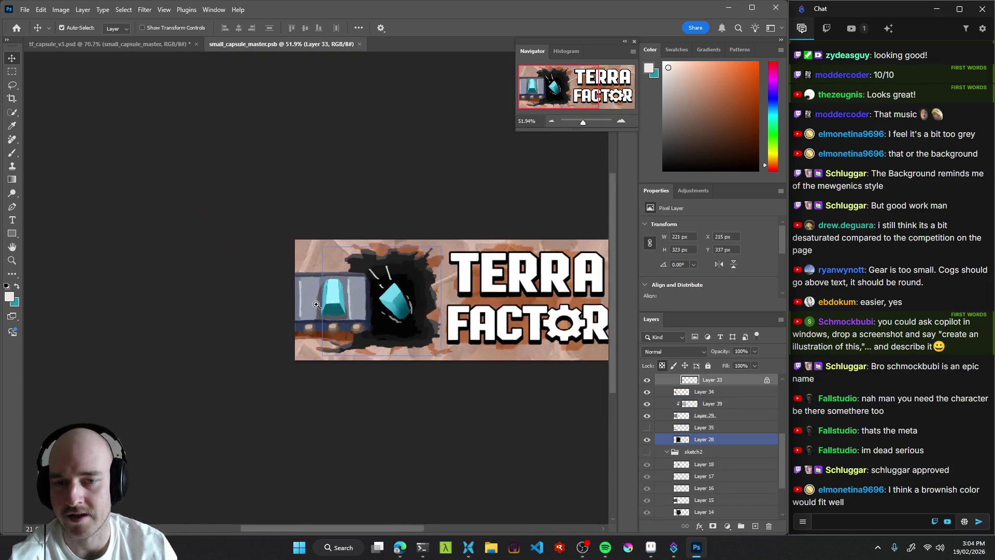
scroll(394, 305, "up", 3)
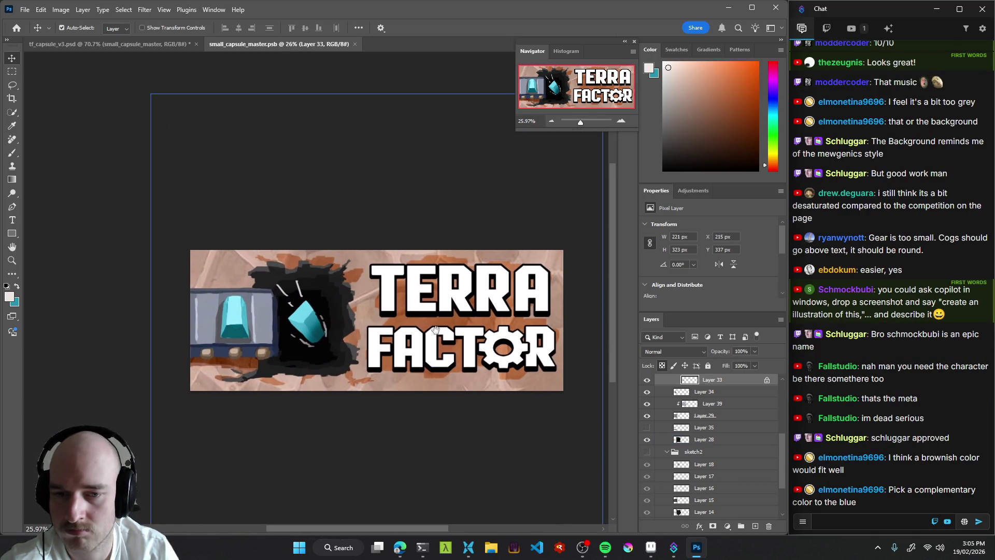
scroll(397, 315, "down", 3)
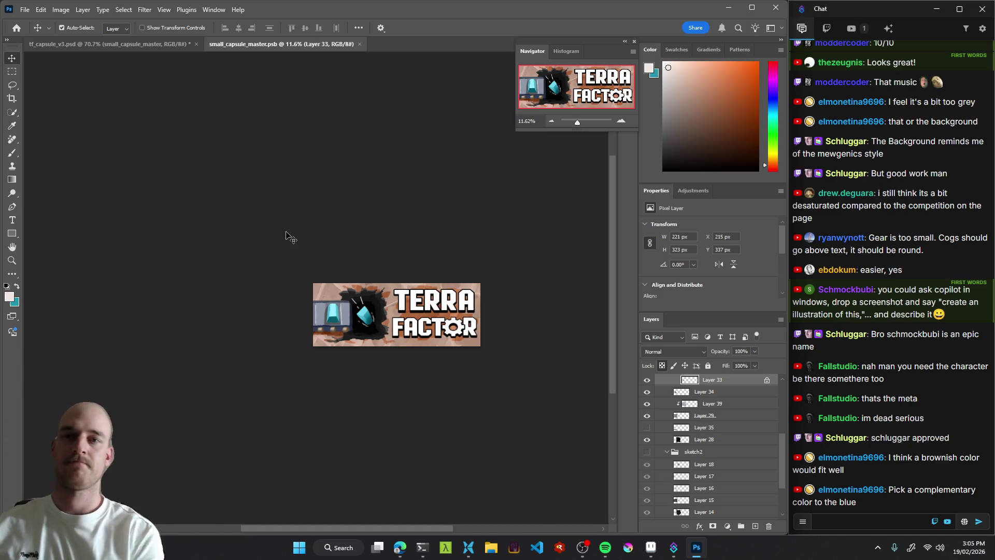
left_click(729, 7)
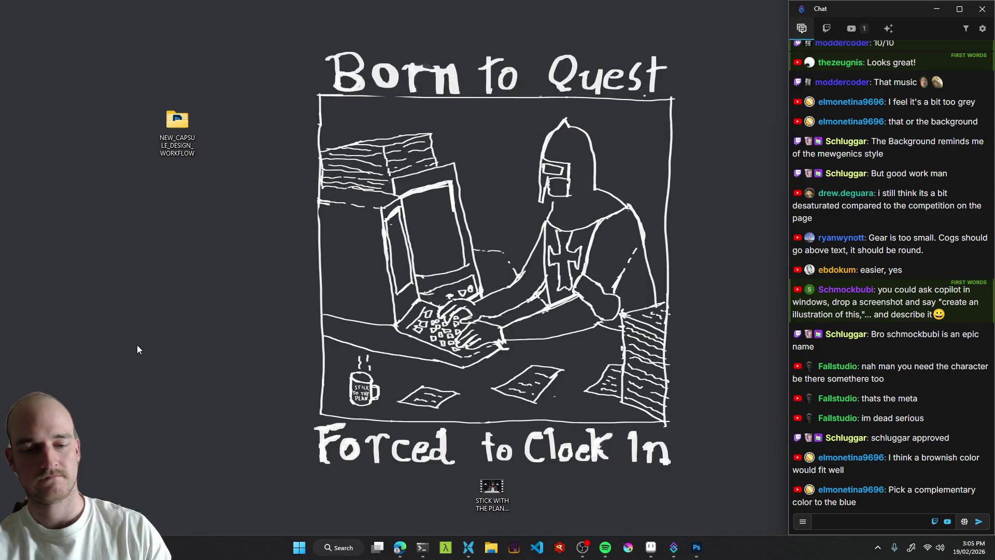
Briefly restore the OBS stream window, then minimize it and focus the desktop.
left_click(586, 555)
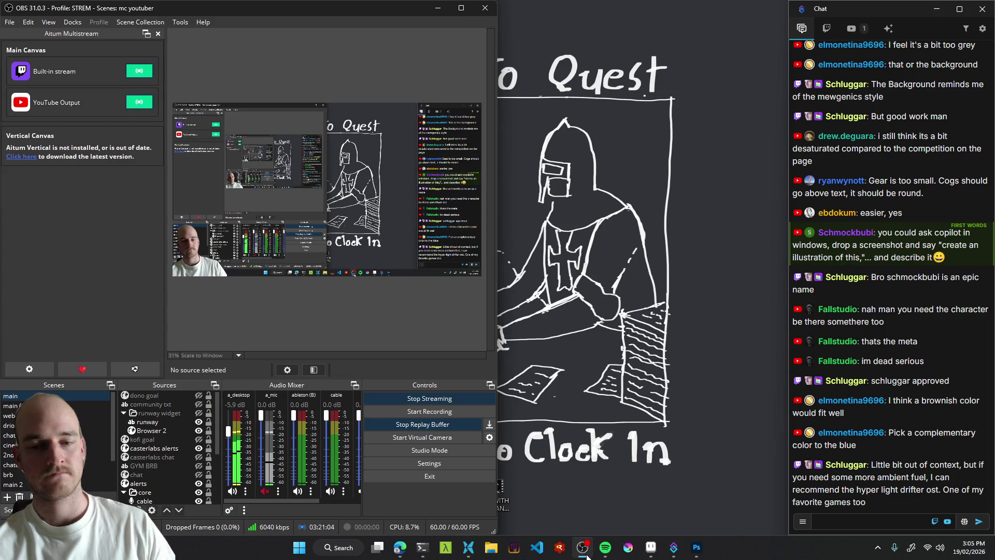
left_click(584, 550)
left_click(589, 460)
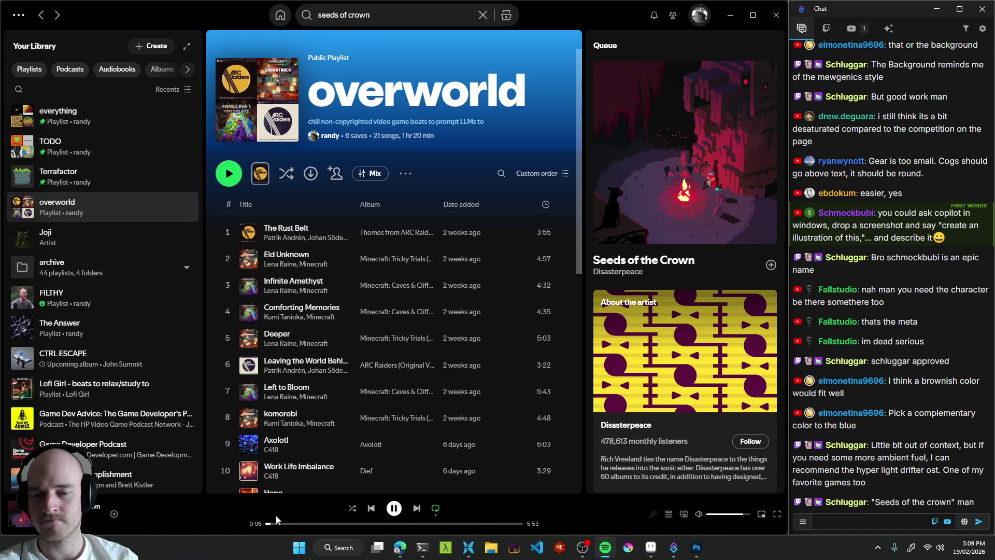
Scrub ahead through the playing track to about 3:46 and beyond.
left_click(295, 524)
left_click_drag(296, 525, 325, 525)
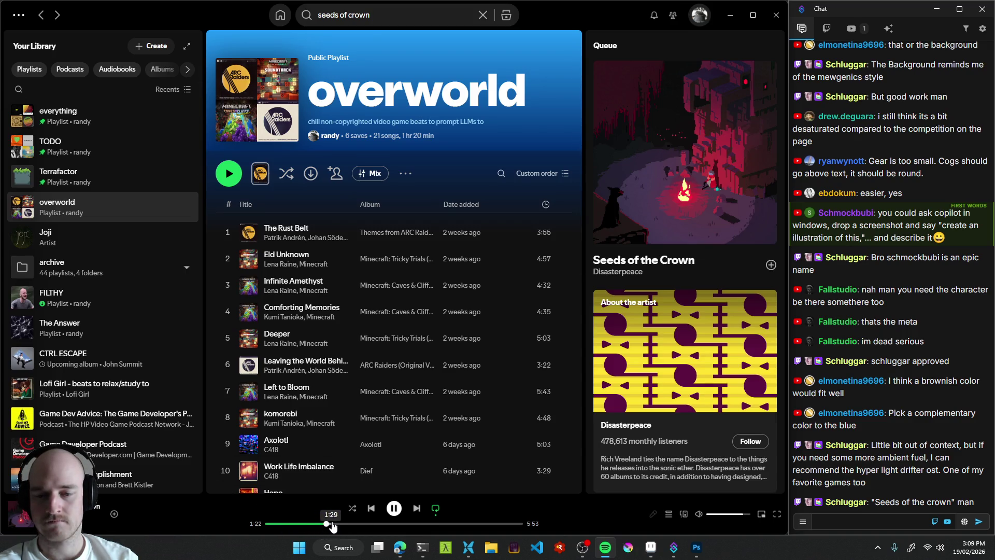
left_click(368, 524)
left_click(431, 524)
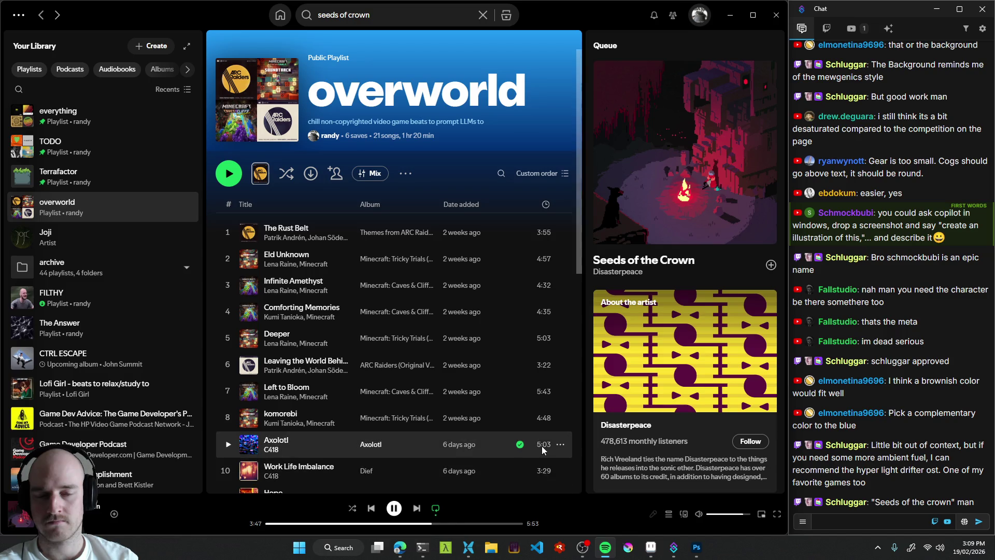
scroll(542, 445, "down", 4)
scroll(528, 434, "down", 5)
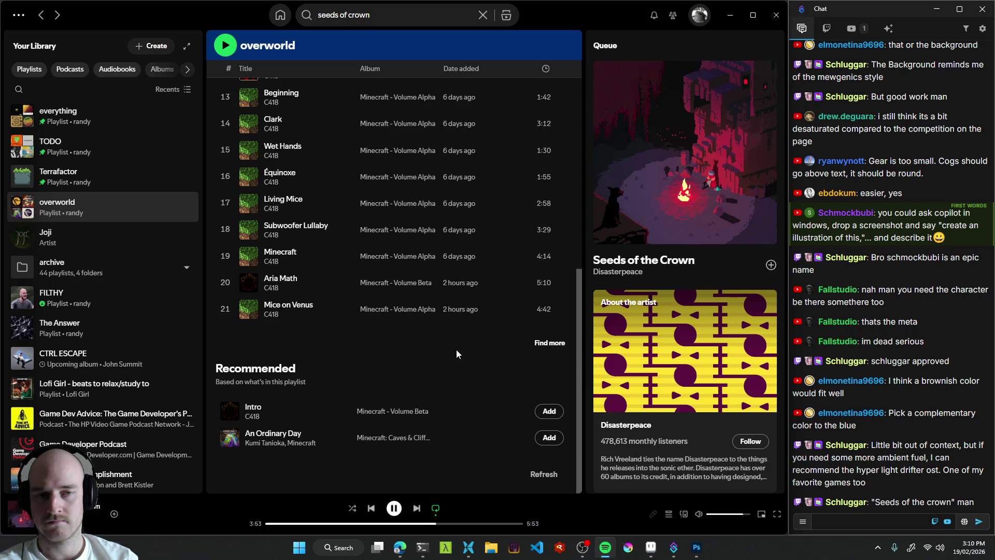
left_click(466, 525)
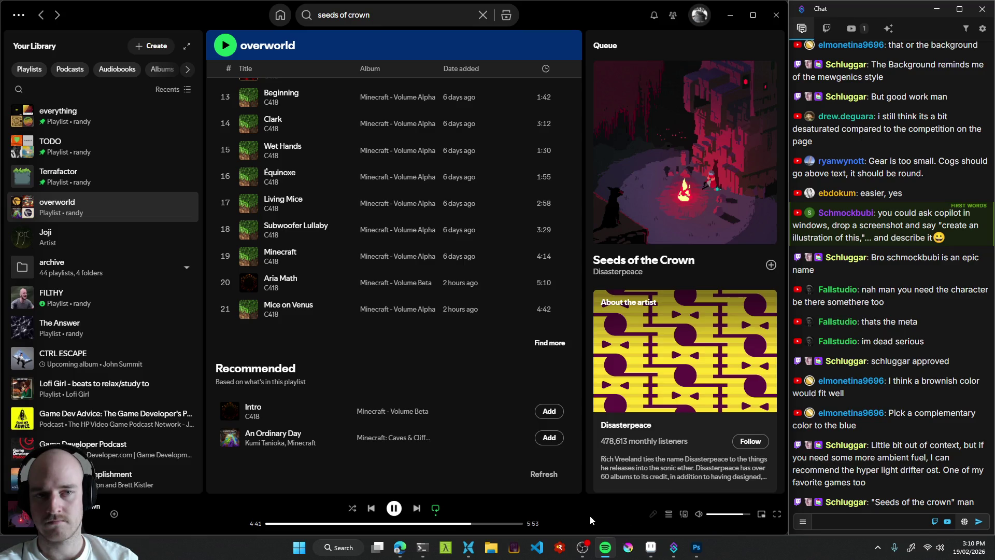
Add Seeds of the Crown by Disasterpeace to the overworld playlist and scrub back to about 2:22.
mouse_move(62, 506)
left_mouse_down()
mouse_move(312, 325)
mouse_move(299, 322)
left_mouse_up()
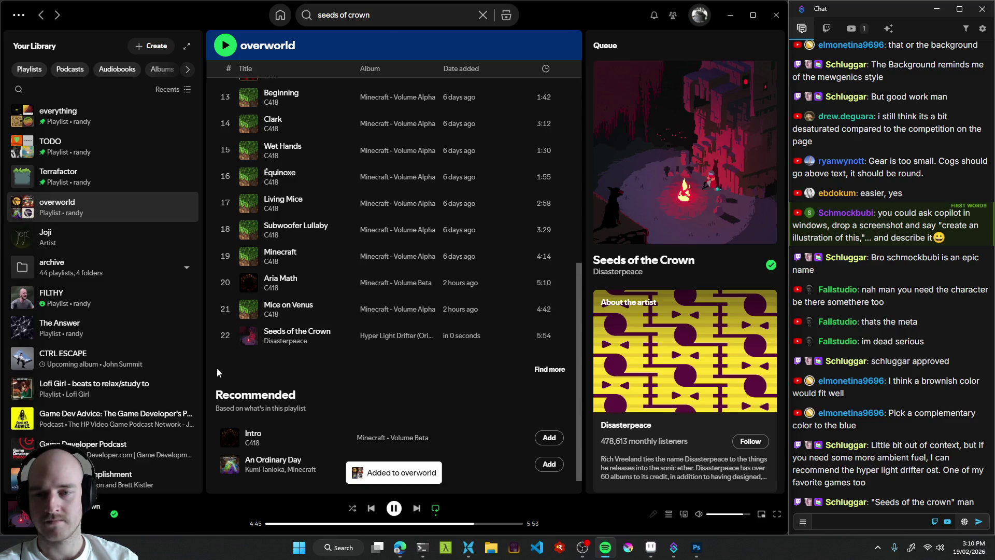
scroll(216, 376, "up", 1)
scroll(215, 392, "down", 2)
left_click(331, 523)
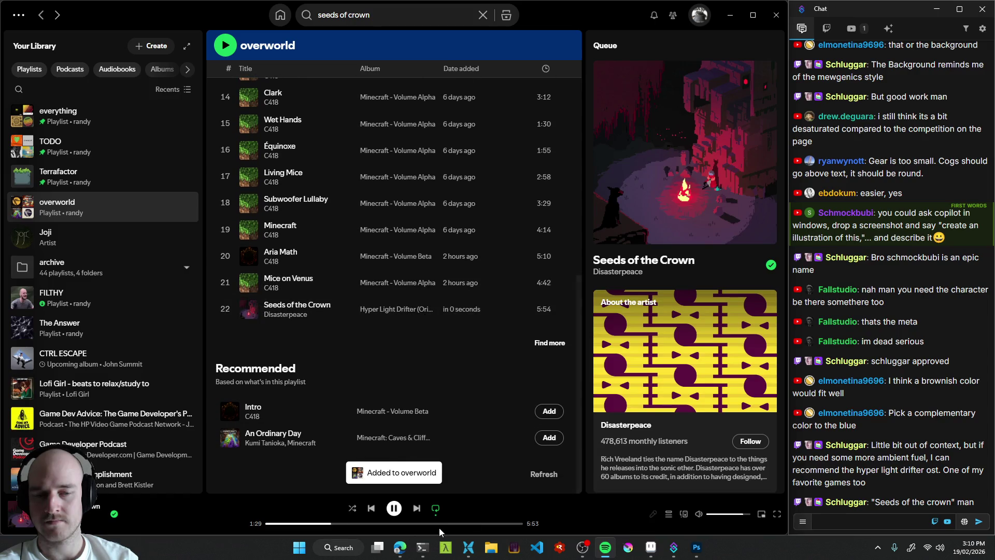
left_click(368, 524)
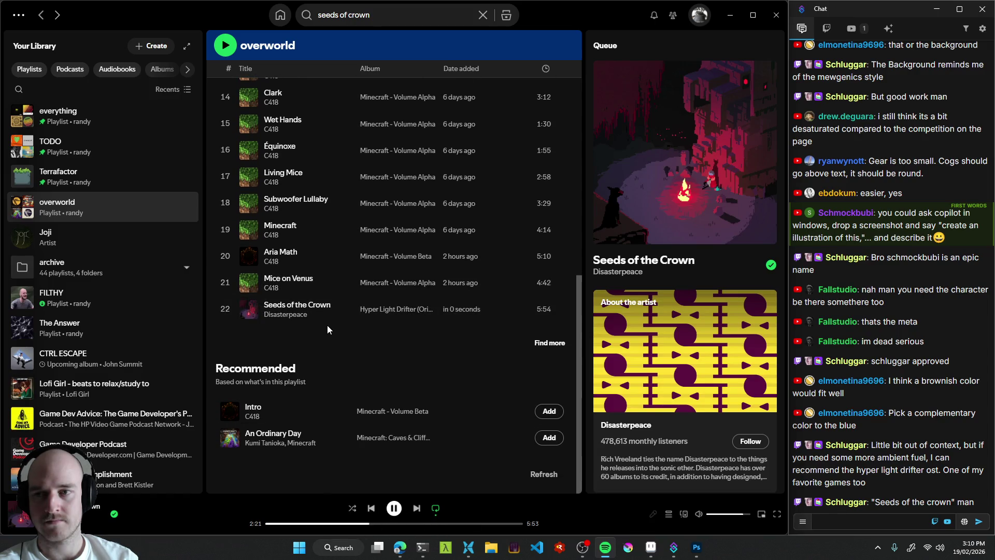
scroll(311, 362, "up", 2)
scroll(265, 451, "up", 7)
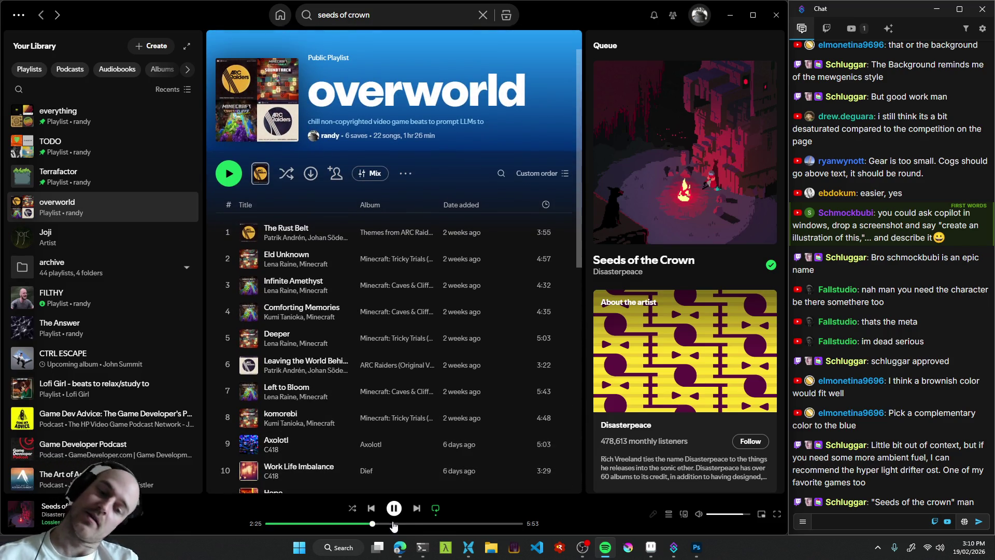
Pause the music and close Spotify.
left_click(394, 508)
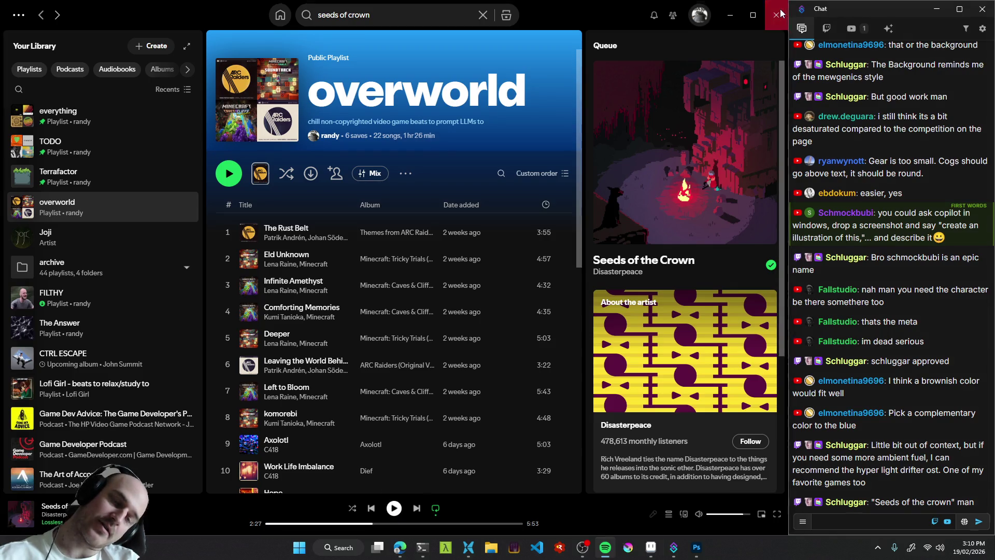
left_click(776, 15)
left_click(401, 548)
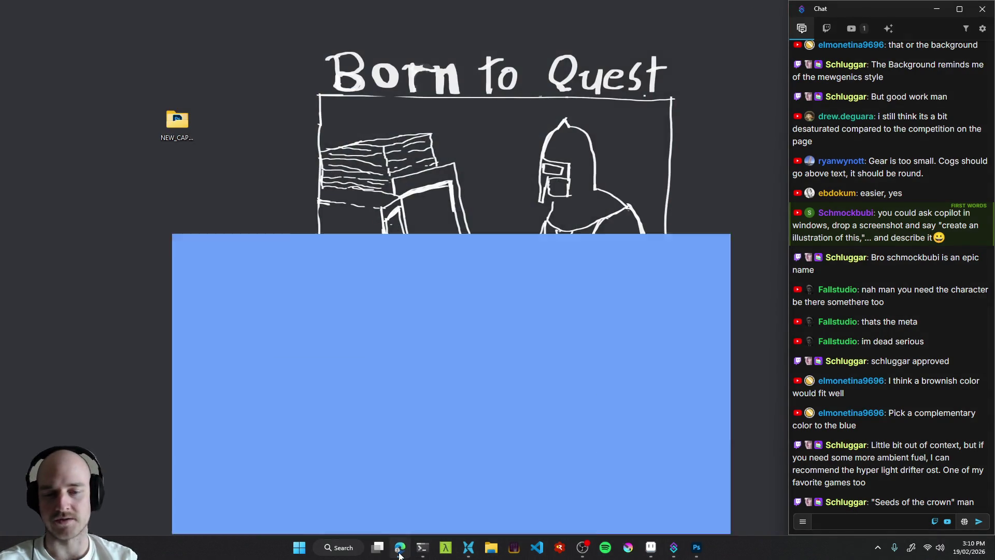
Play the Skyrim night ambience at lower volume, then launch the DEBUG build from RAD Debugger.
left_click(51, 73)
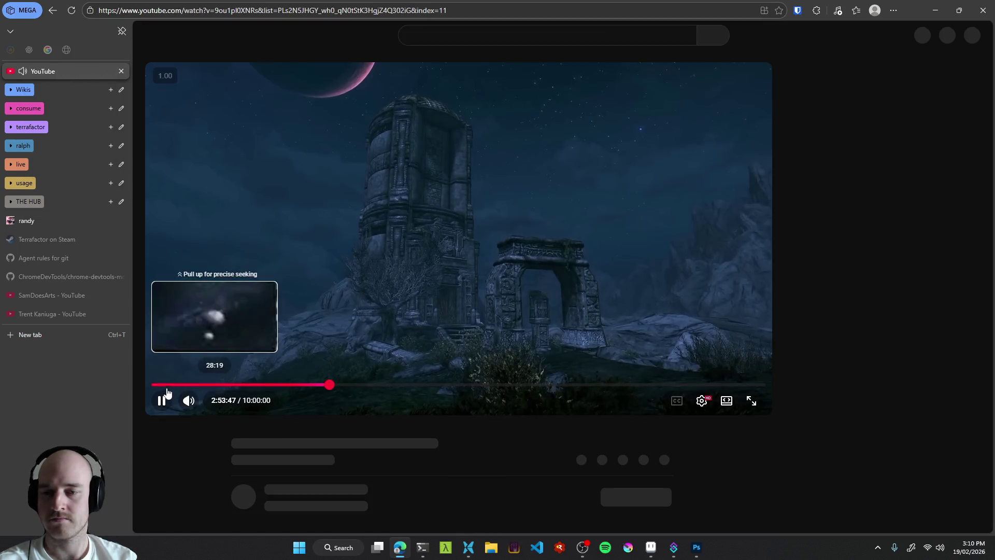
mouse_move(217, 393)
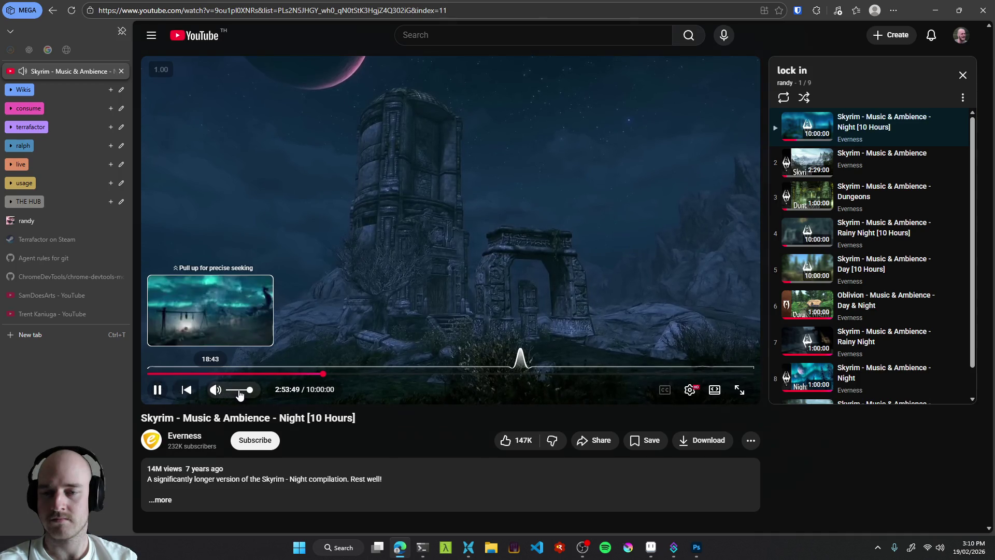
left_click(241, 395)
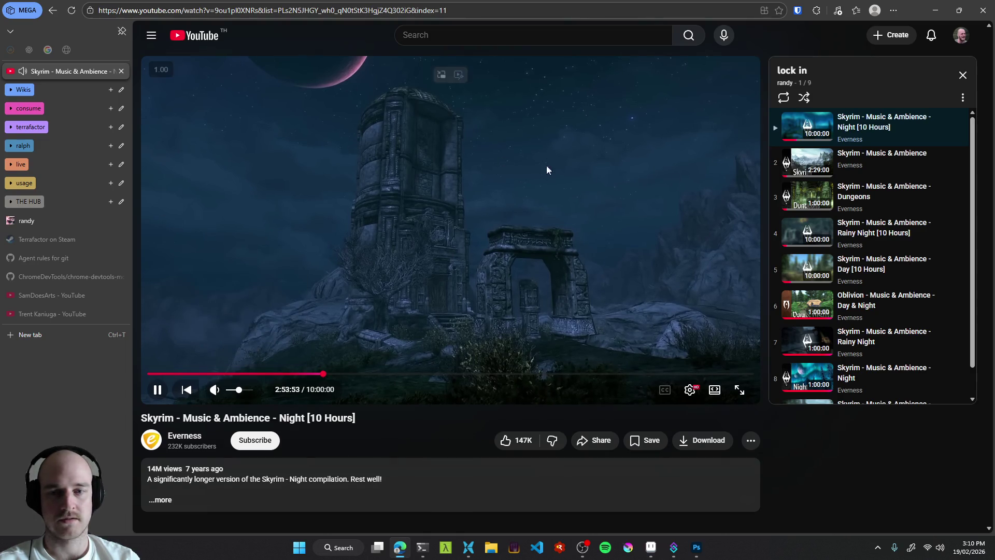
left_click(936, 10)
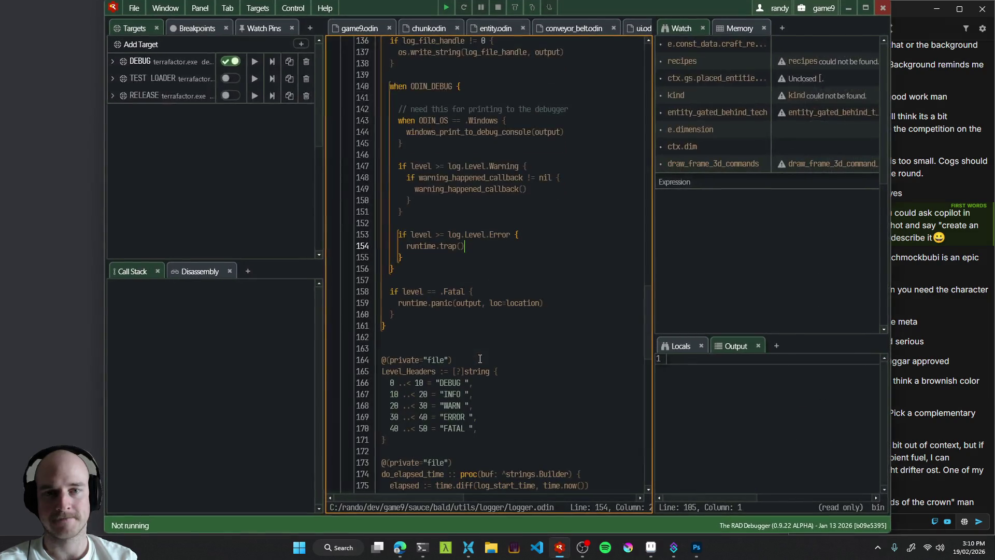
left_click_drag(680, 21, 576, 23)
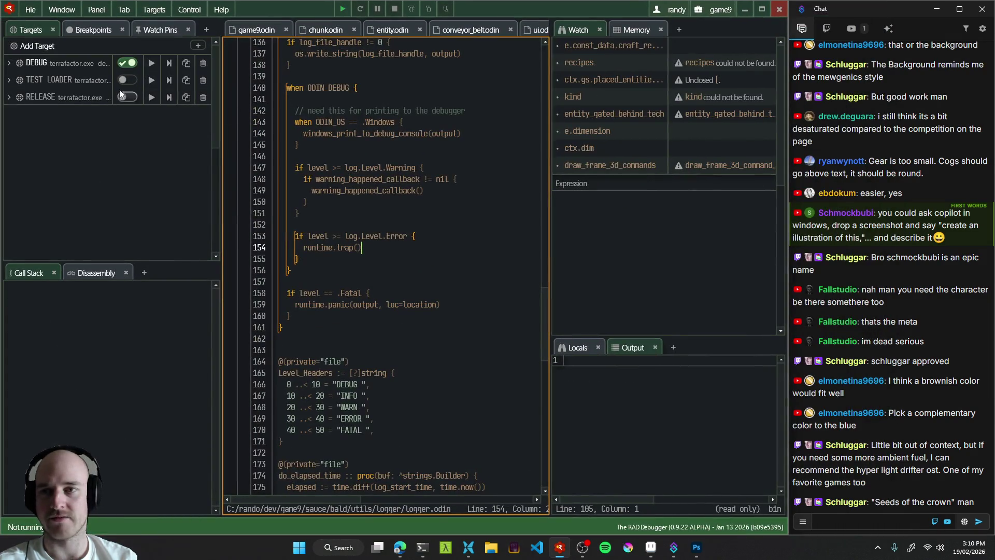
left_click(157, 62)
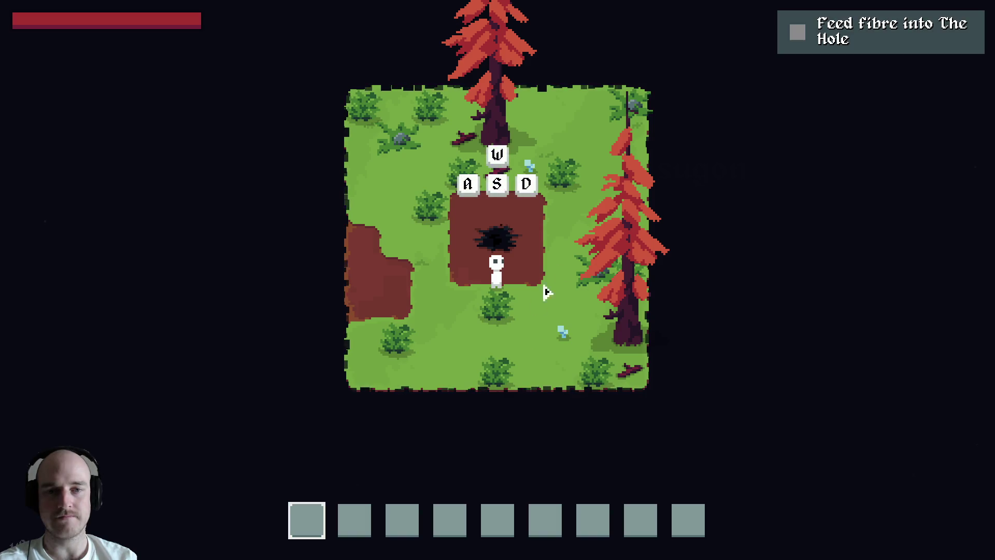
Load the _test_gif1_ironfarm world and drag the Music volume down to zero.
key("Escape")
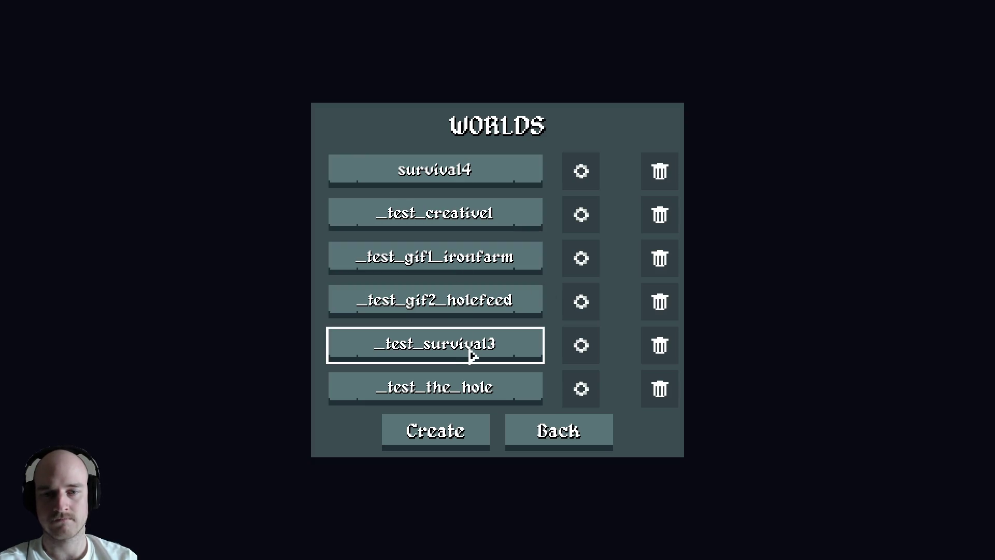
left_click(469, 269)
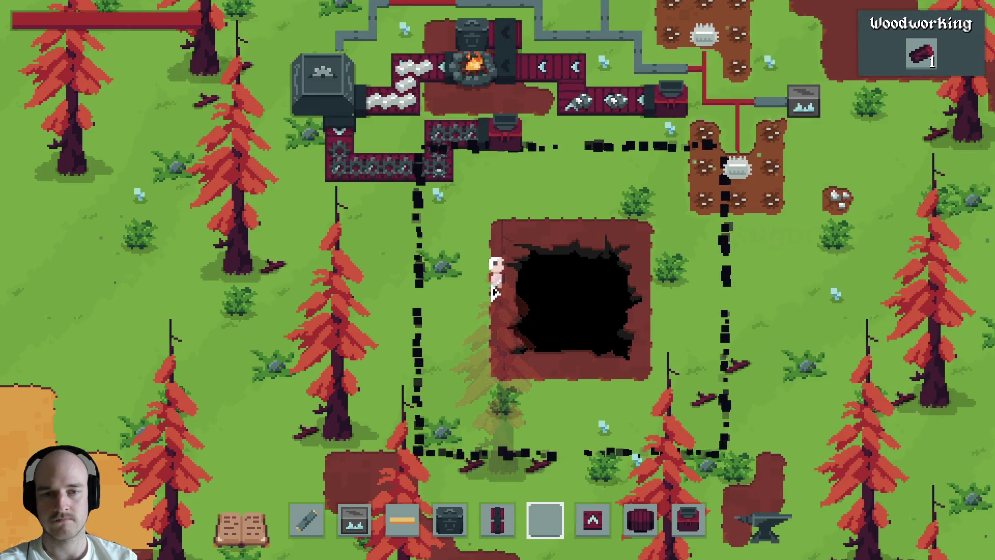
key("Escape")
left_click(496, 334)
left_click_drag(570, 289, 422, 326)
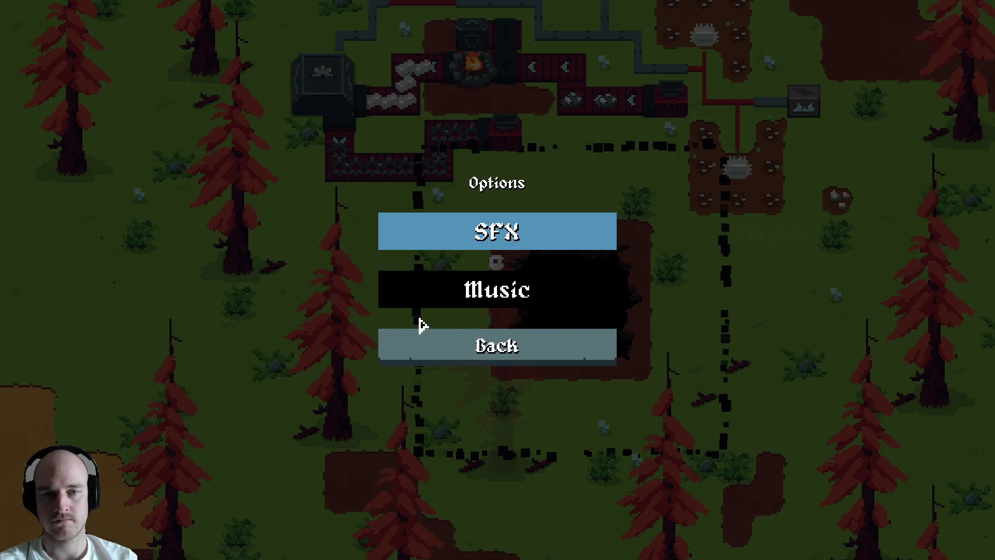
key("Escape")
key("Escape")
Walk the character up beside the furnace with WASD, then bring up the Start menu.
key("w")
key("d")
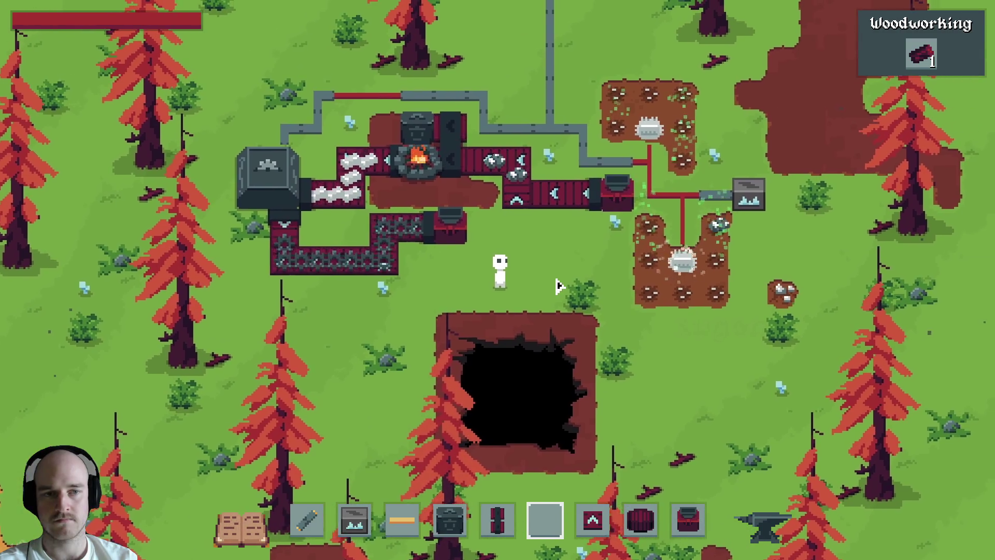
key("w")
key("a")
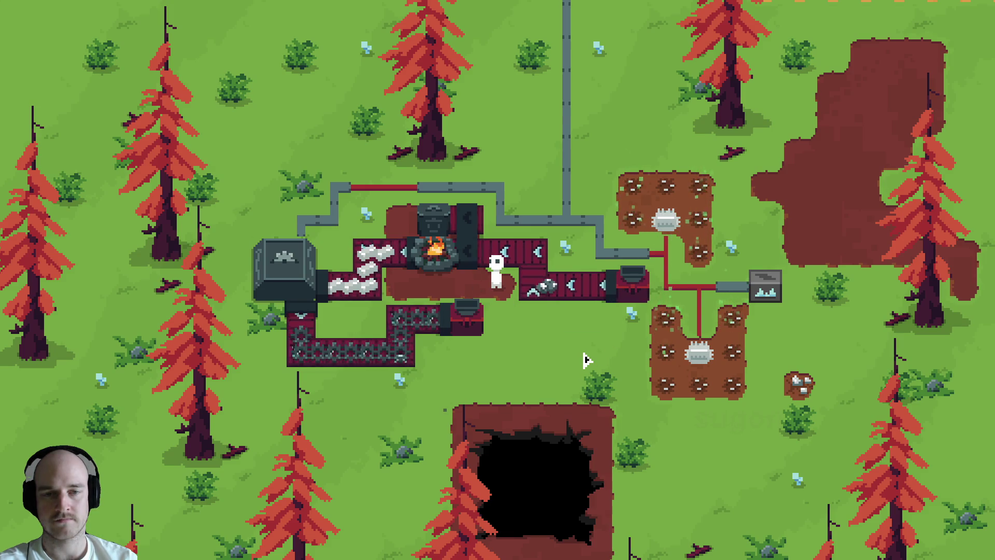
key("super")
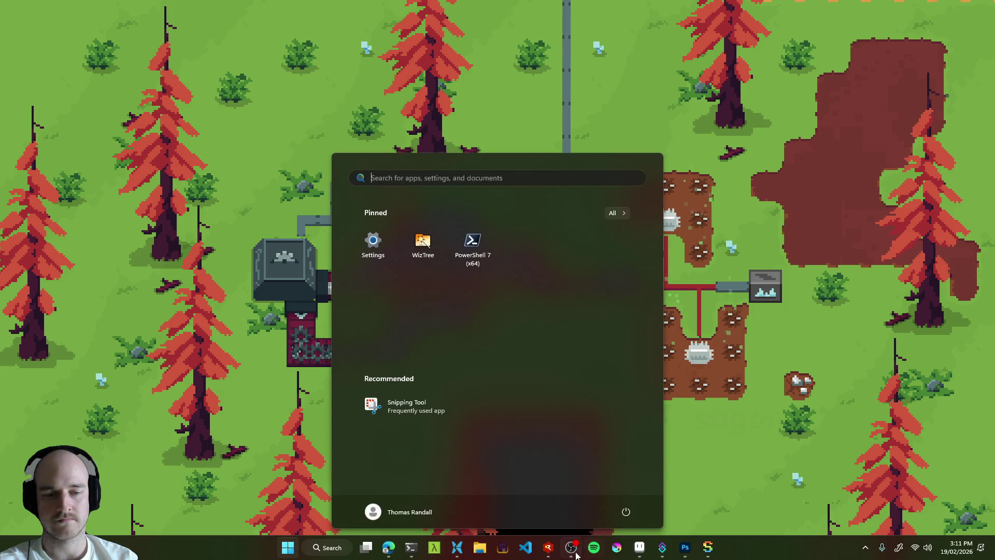
Turn on the GYM BRB source in OBS to show the lunch time brb overlay, then minimize OBS.
left_click(570, 547)
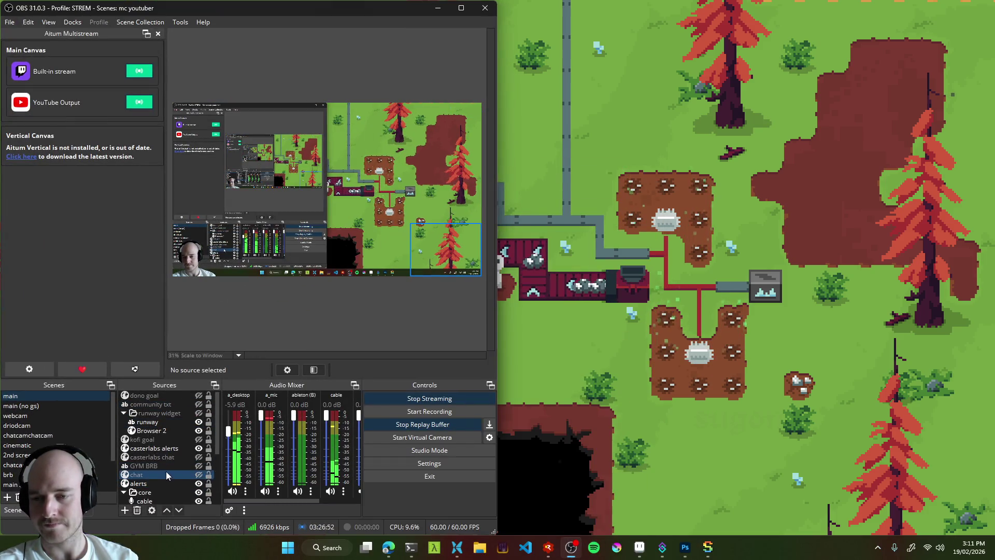
left_click(192, 465)
left_click(199, 465)
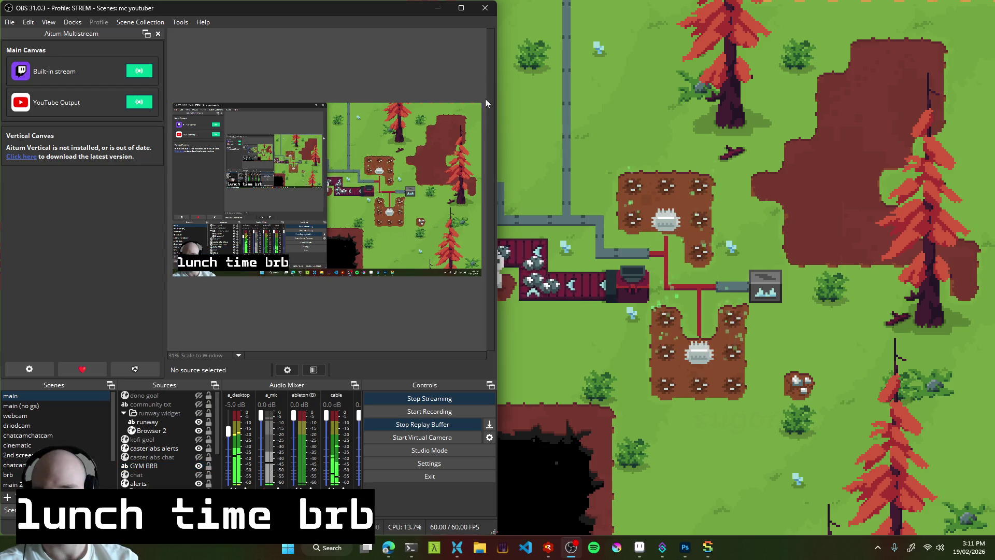
left_click(437, 11)
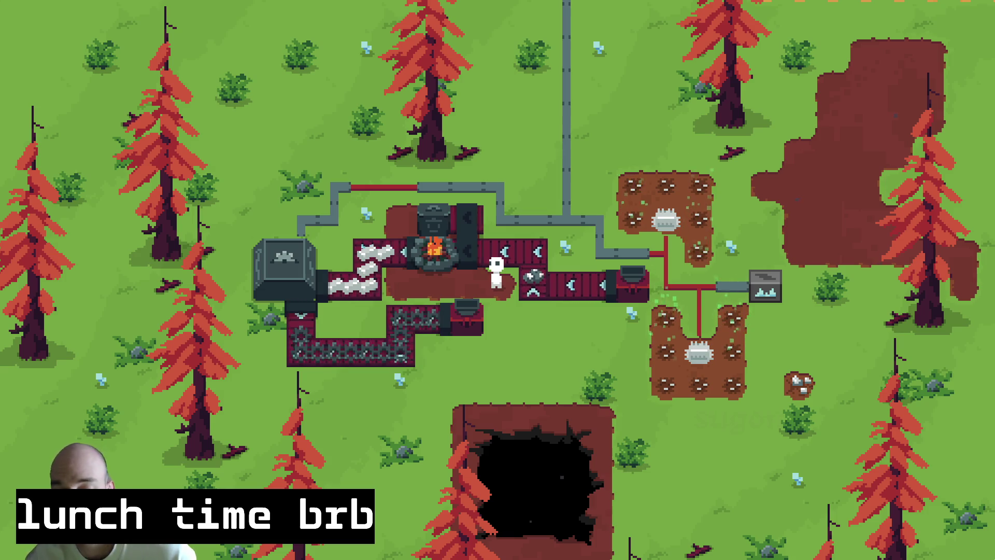
Briefly bring OBS up again and hide it, leaving the game full-screen.
key("super")
left_click(571, 547)
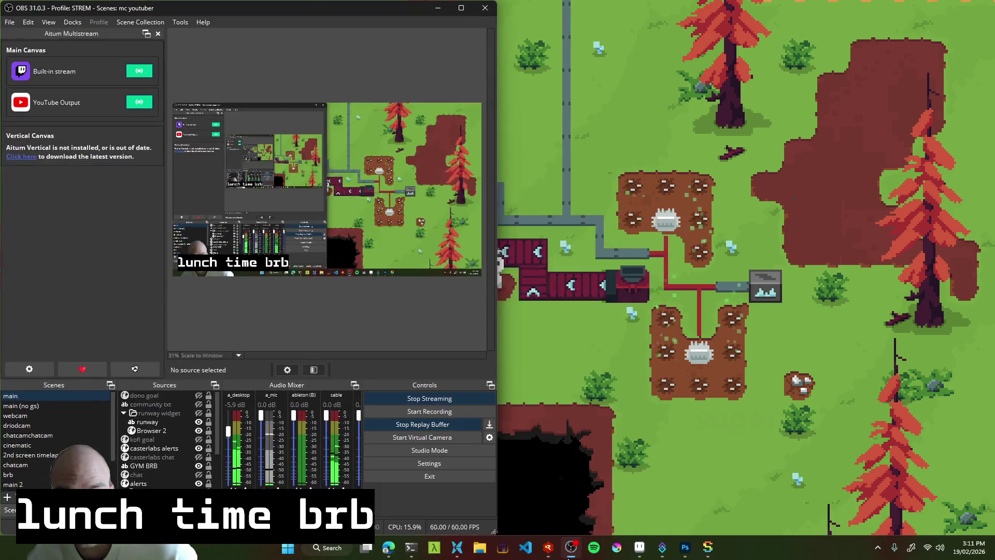
left_click(570, 547)
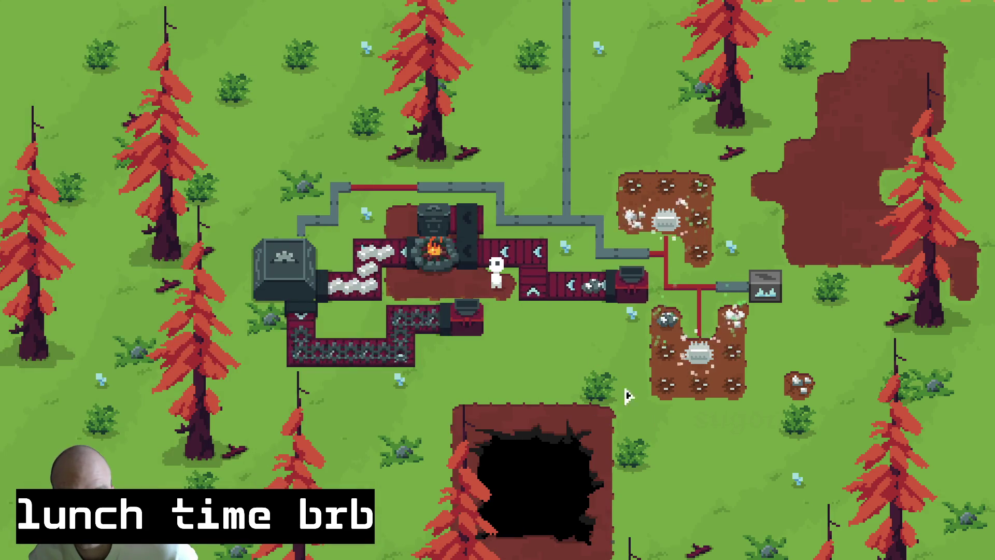